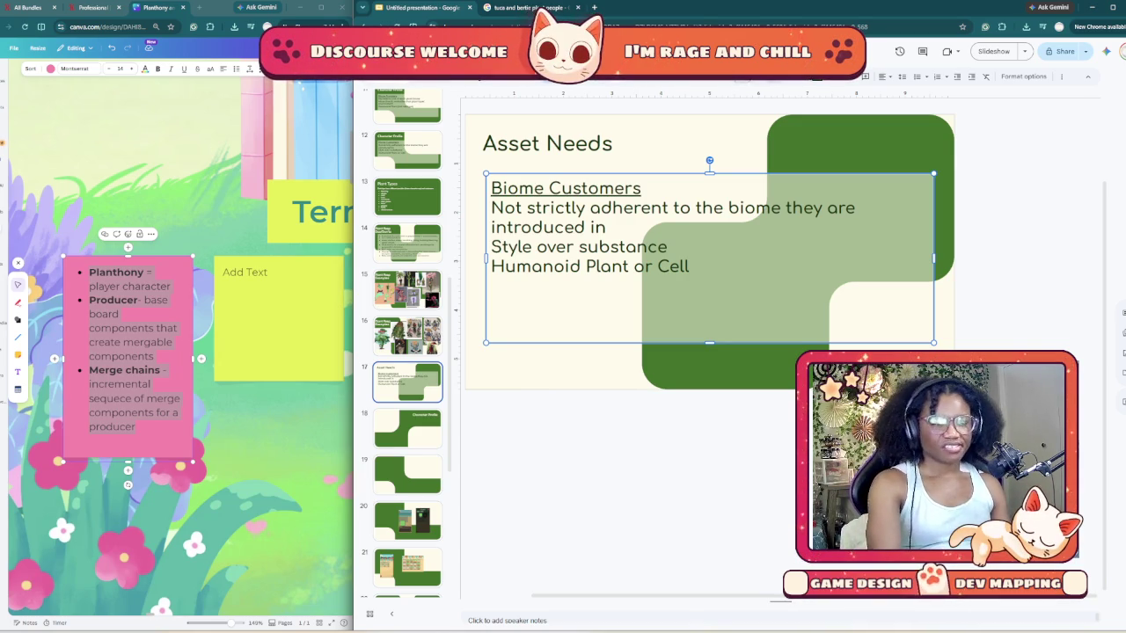
- Delete all body text lines, including 'Humanoid Plant or Cell', from the Asset Needs slide
triple_click(536, 266)
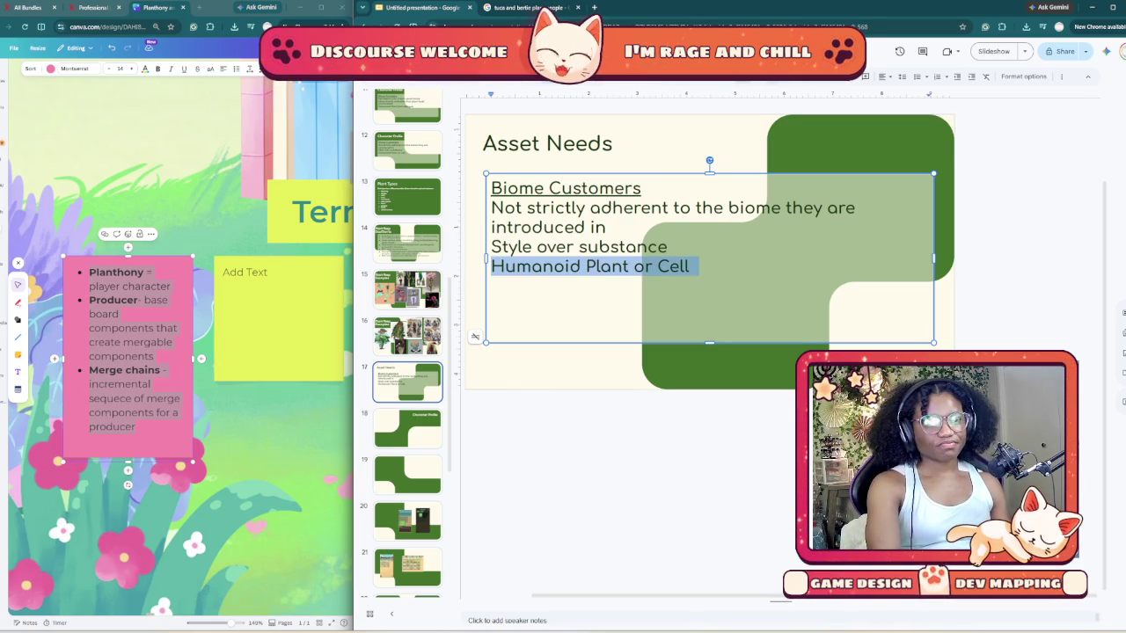
left_click(585, 266)
mouse_move(691, 265)
left_mouse_down()
mouse_move(531, 227)
mouse_move(491, 188)
left_mouse_up()
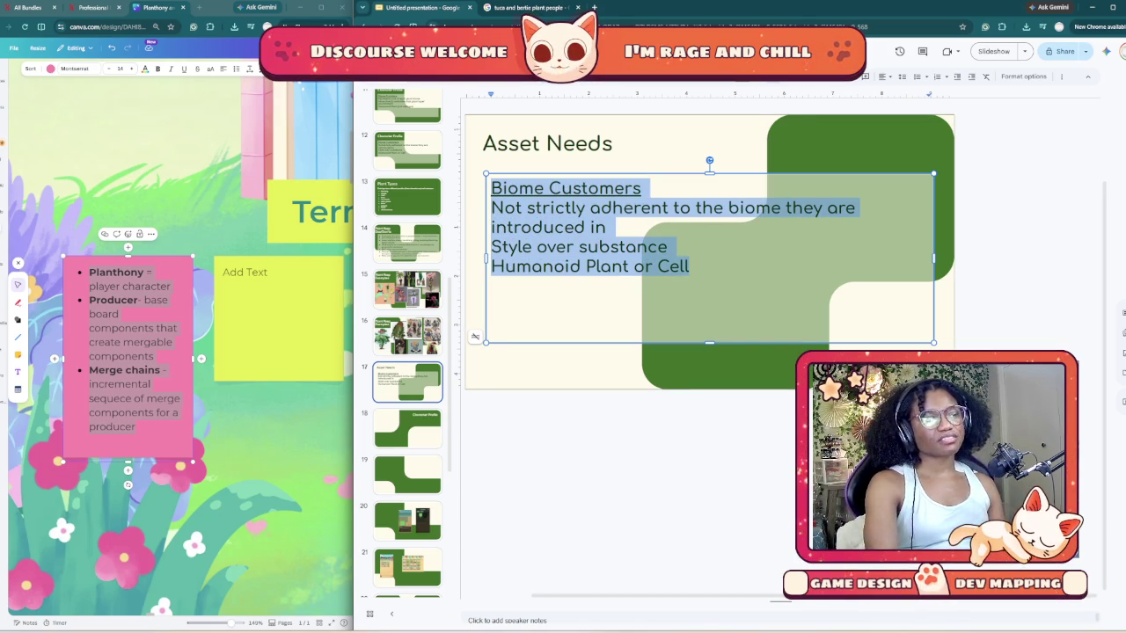
key("BackSpace")
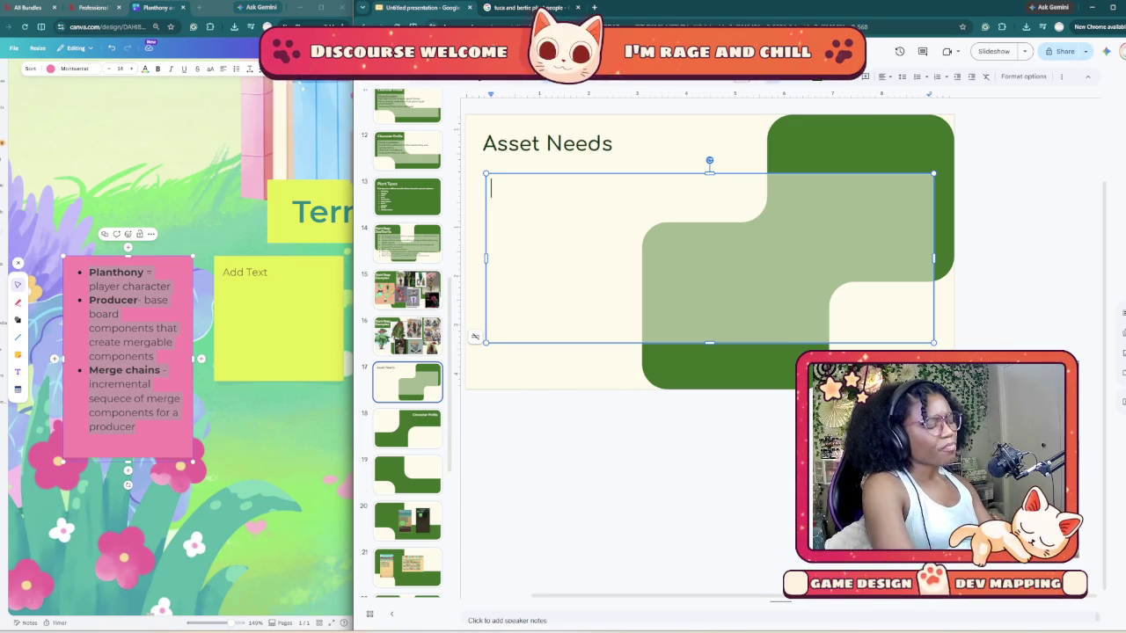
- Type 'Visual novel like format' as the body text, start a new line, then go to slide 20
type("Visual n")
type("o")
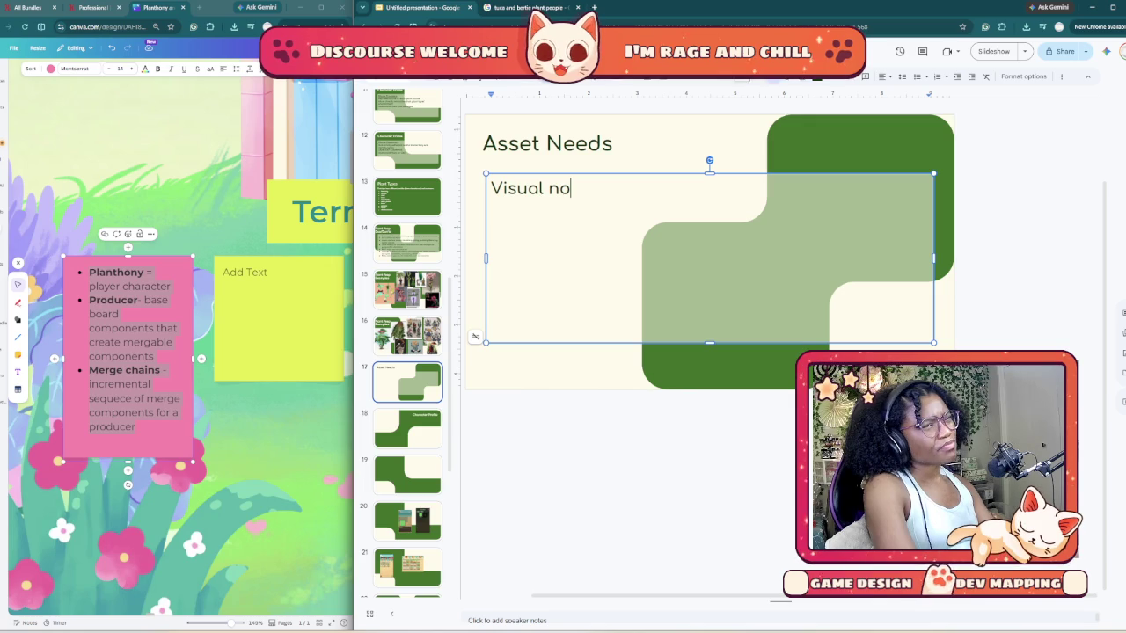
type("vel like format")
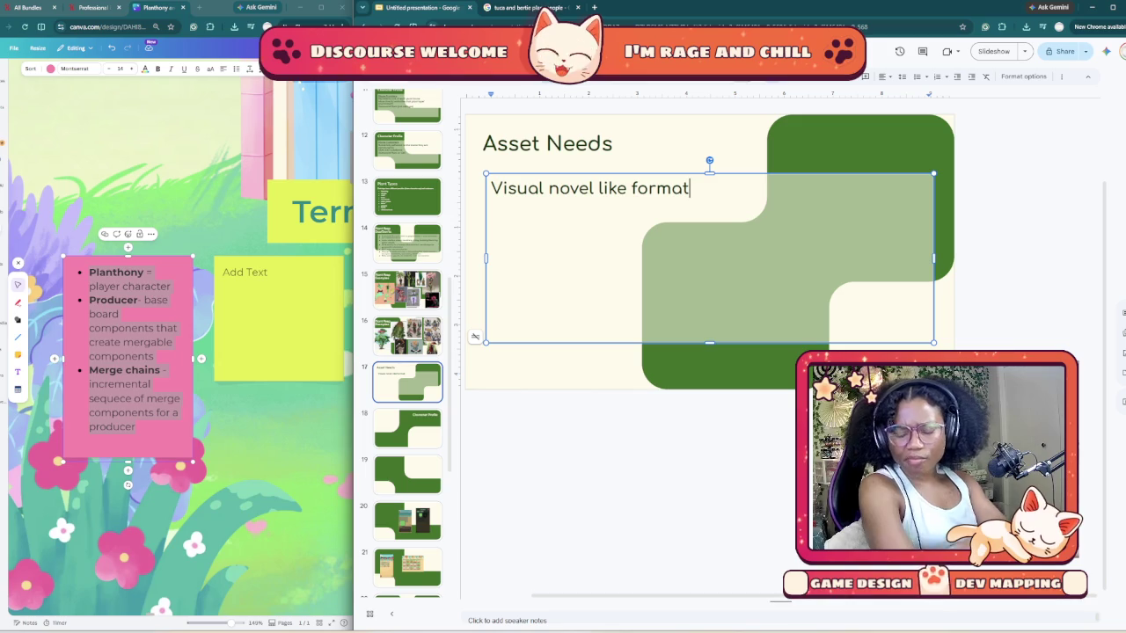
key("Return")
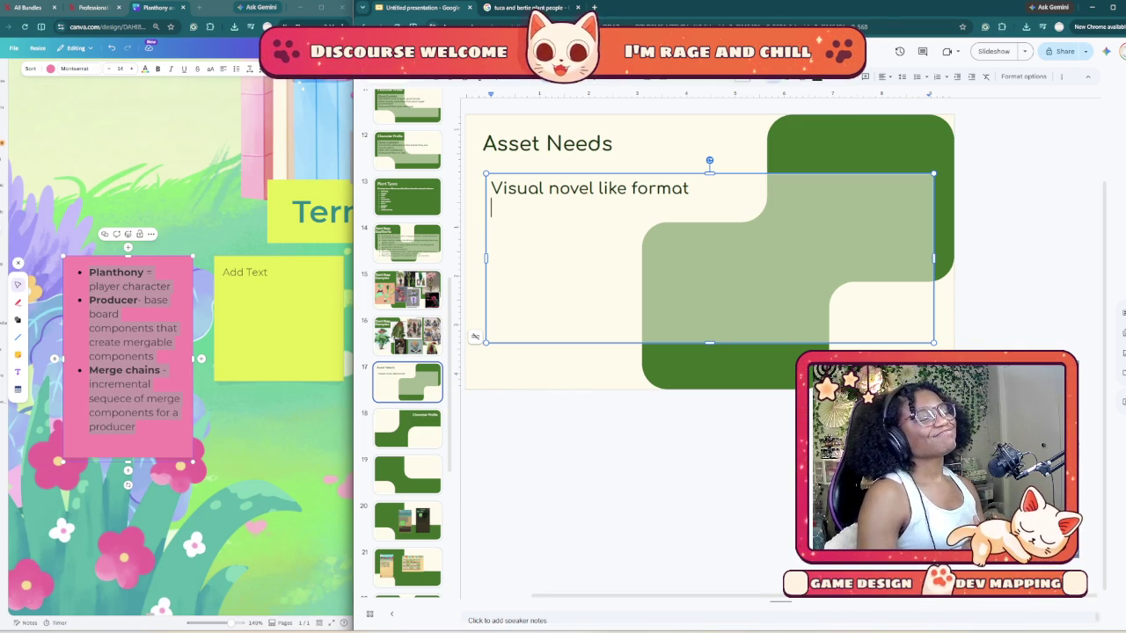
left_click(407, 521)
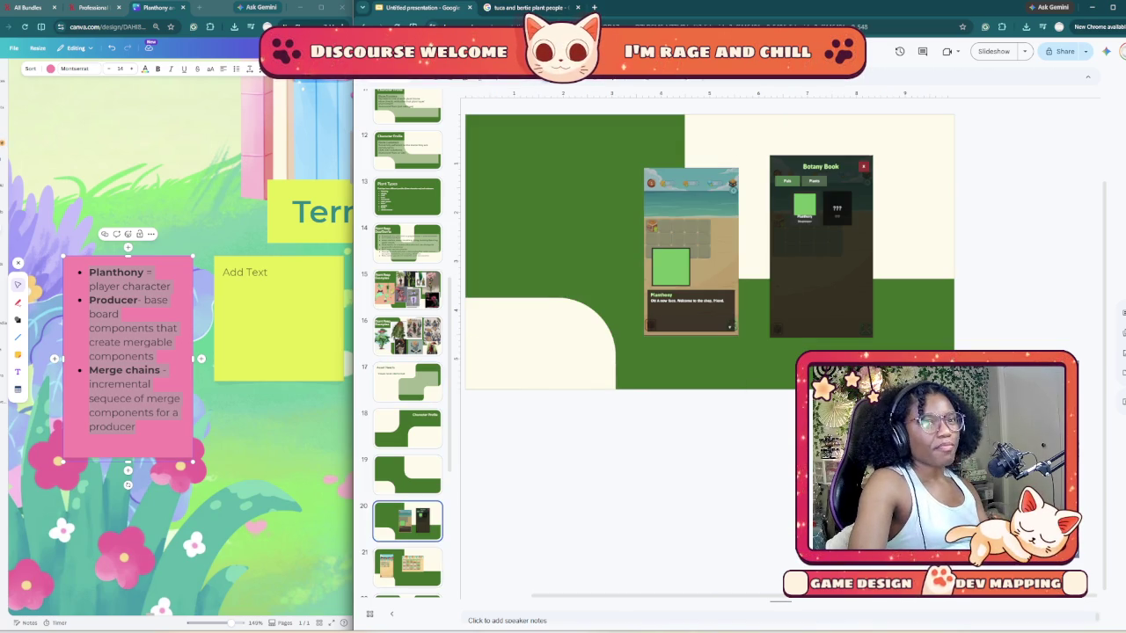
left_click(691, 251)
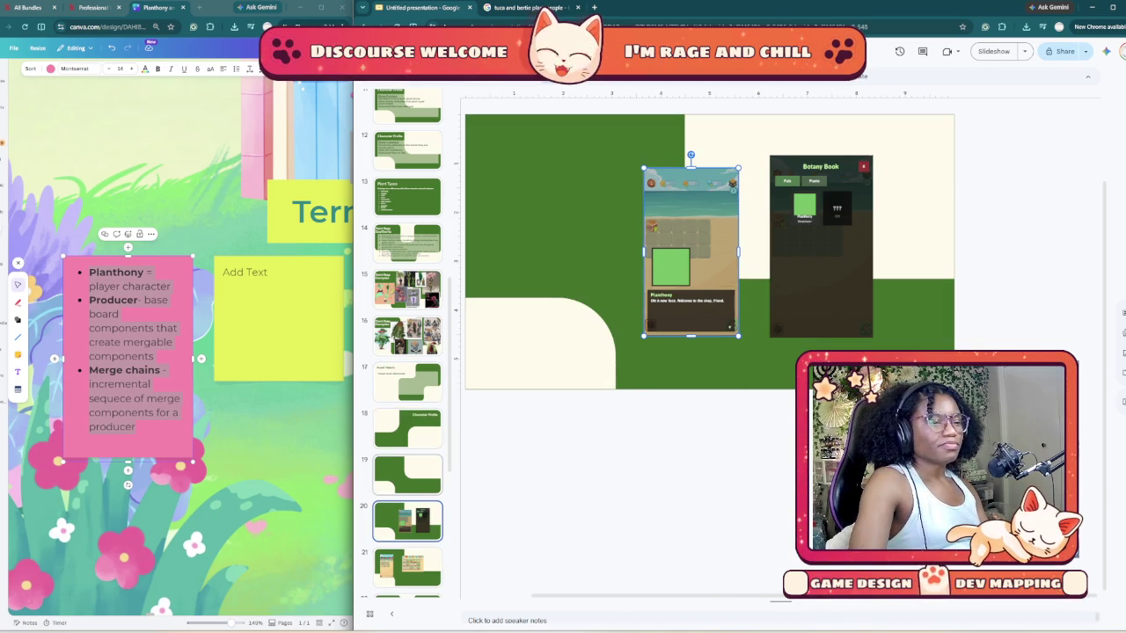
left_click(408, 383)
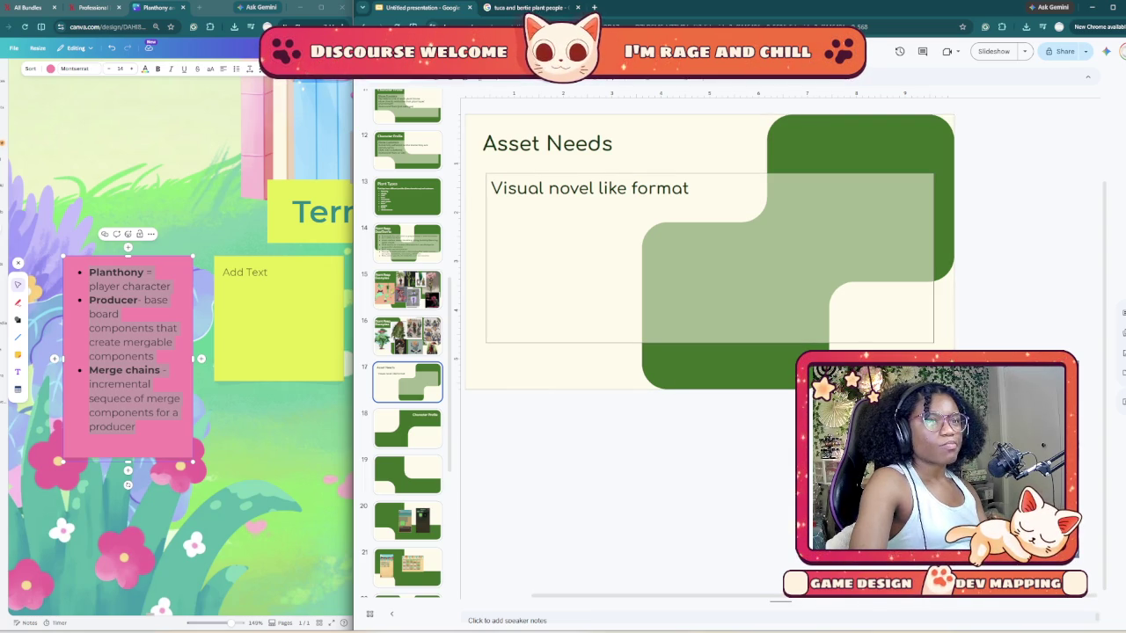
left_click(563, 255)
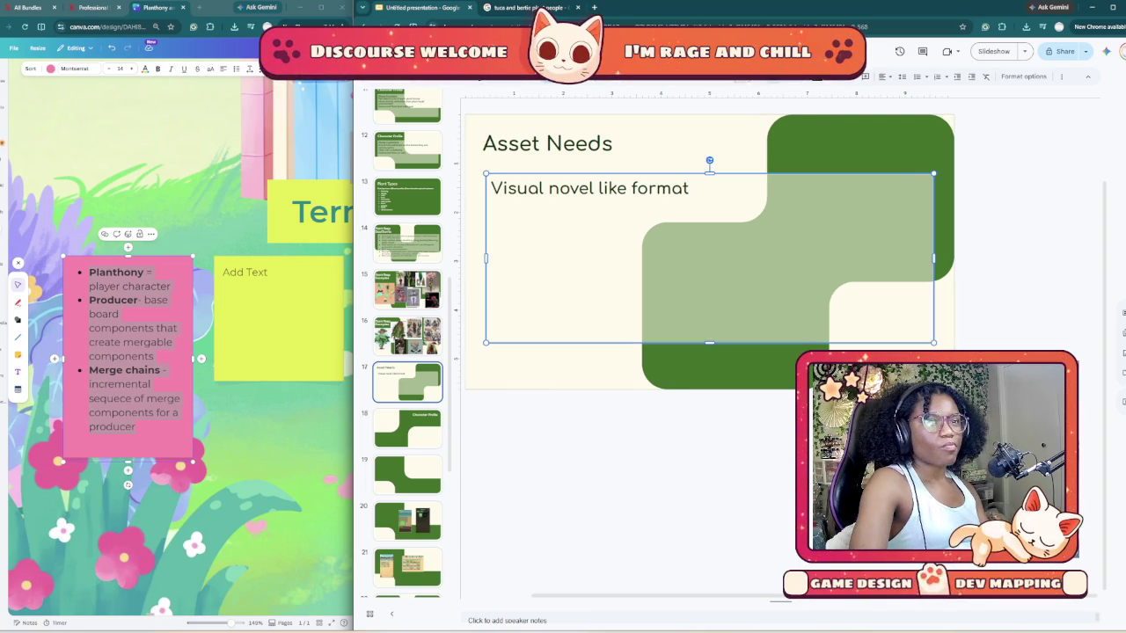
key("Return")
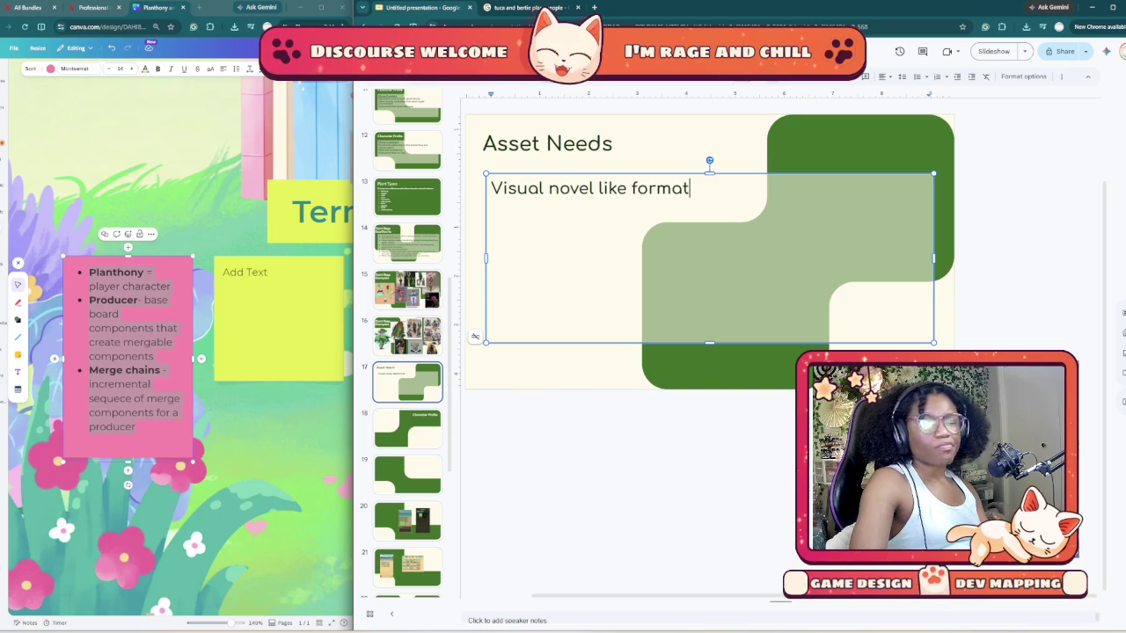
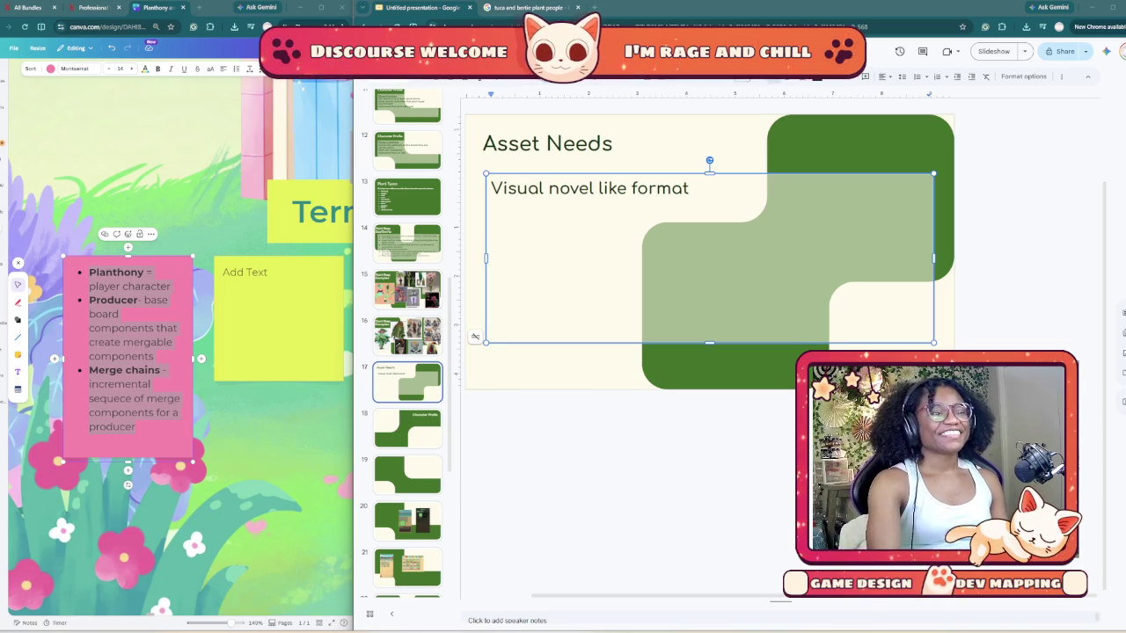
- Stop editing the 'Visual novel like format' text box
key("Escape")
key("Tab")
key("Escape")
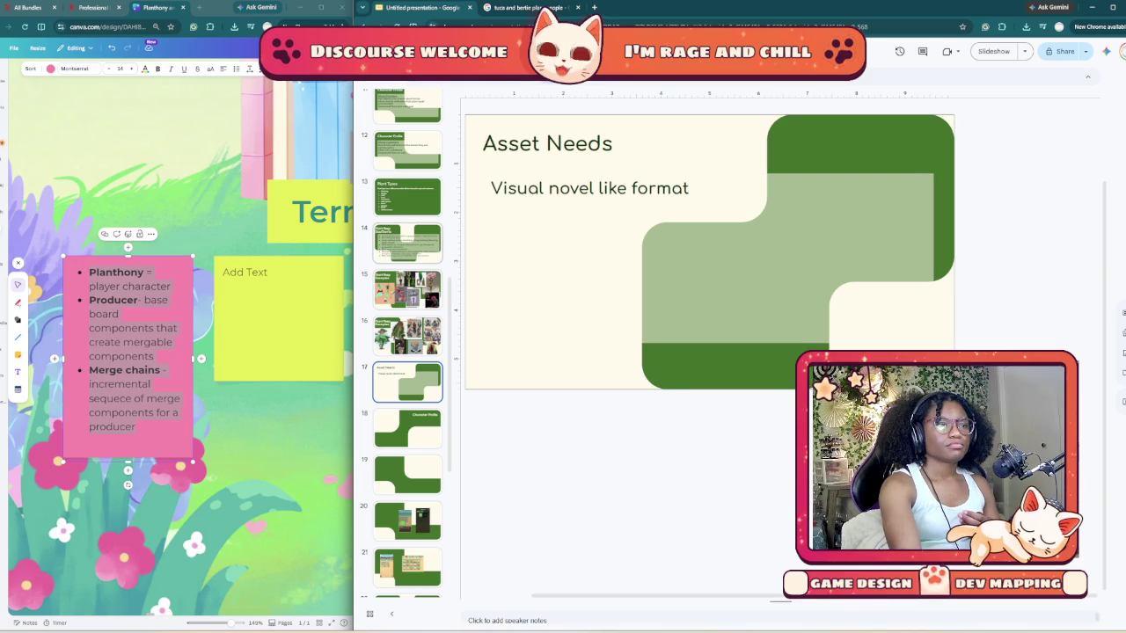
- Move through the filmstrip to the Mitch Style Inspo slide, then start a new browser tab
scroll(408, 317, "up", 5)
scroll(408, 343, "up", 3)
left_click(408, 236)
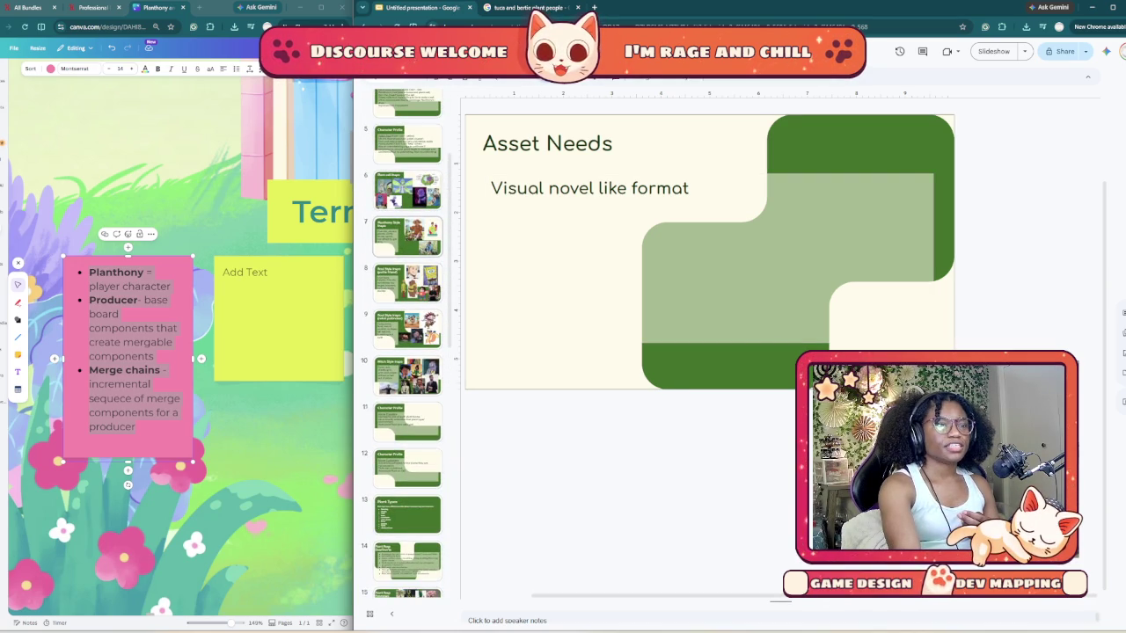
left_click(407, 375)
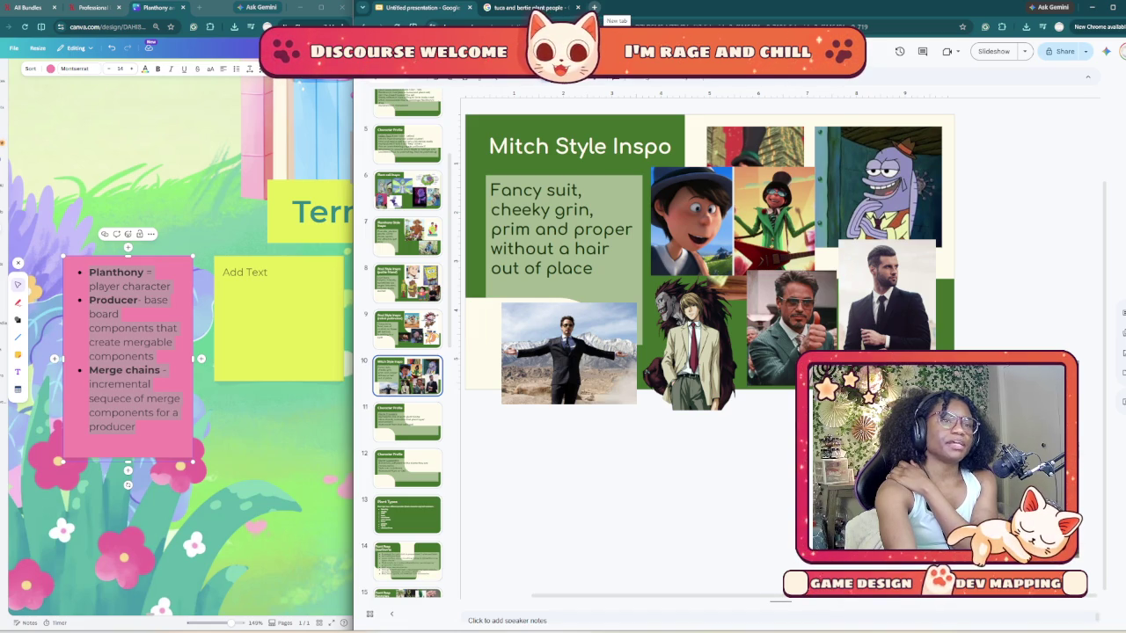
left_click(594, 7)
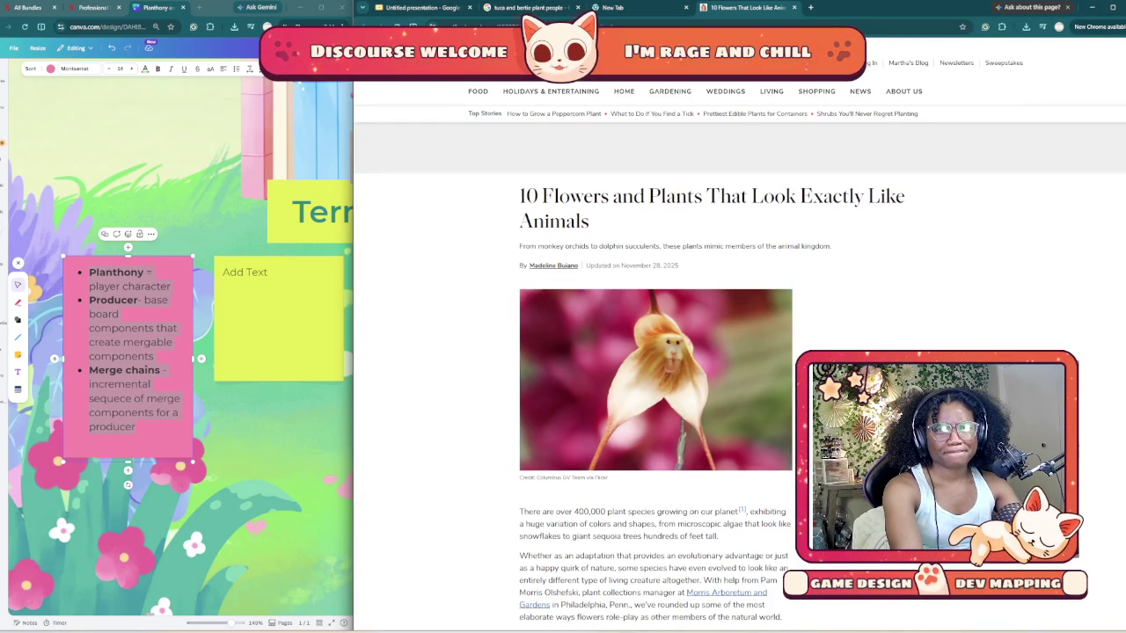
- Read through the Martha Stewart animal-lookalike flowers article, dismissing the newsletter popup
scroll(655, 396, "down", 2)
scroll(656, 396, "down", 2)
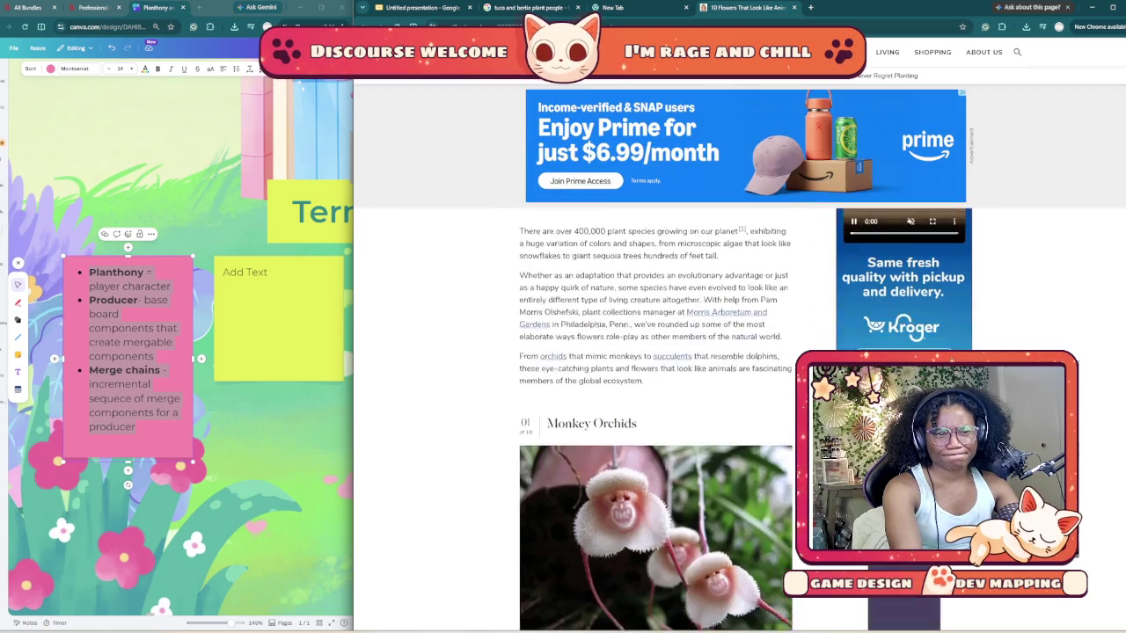
scroll(655, 396, "down", 3)
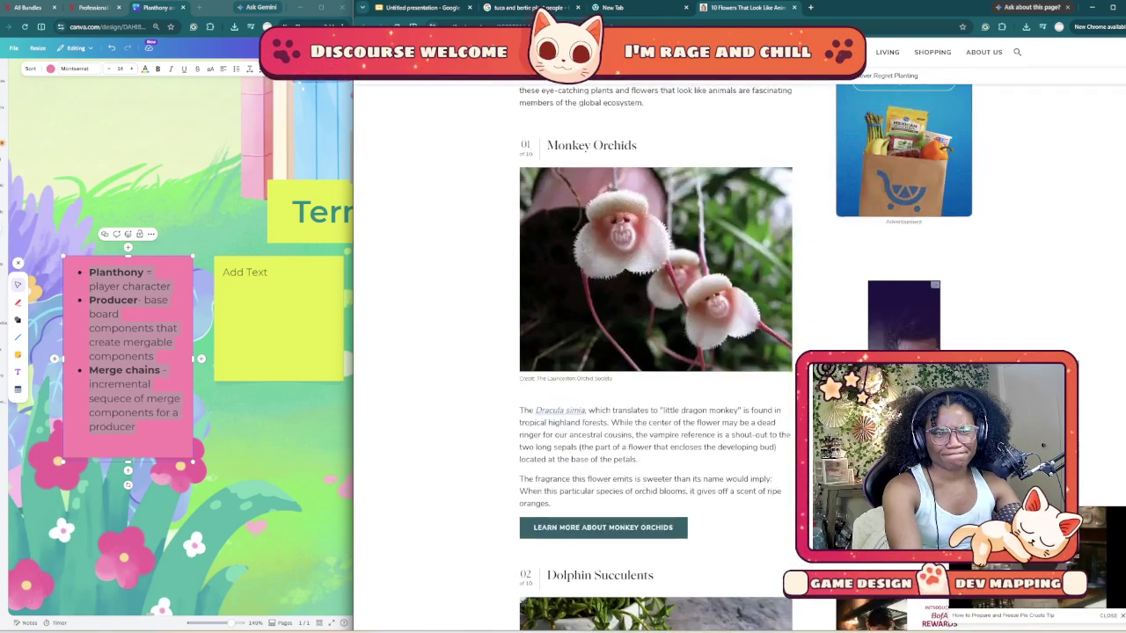
scroll(655, 396, "down", 1)
scroll(655, 396, "down", 2)
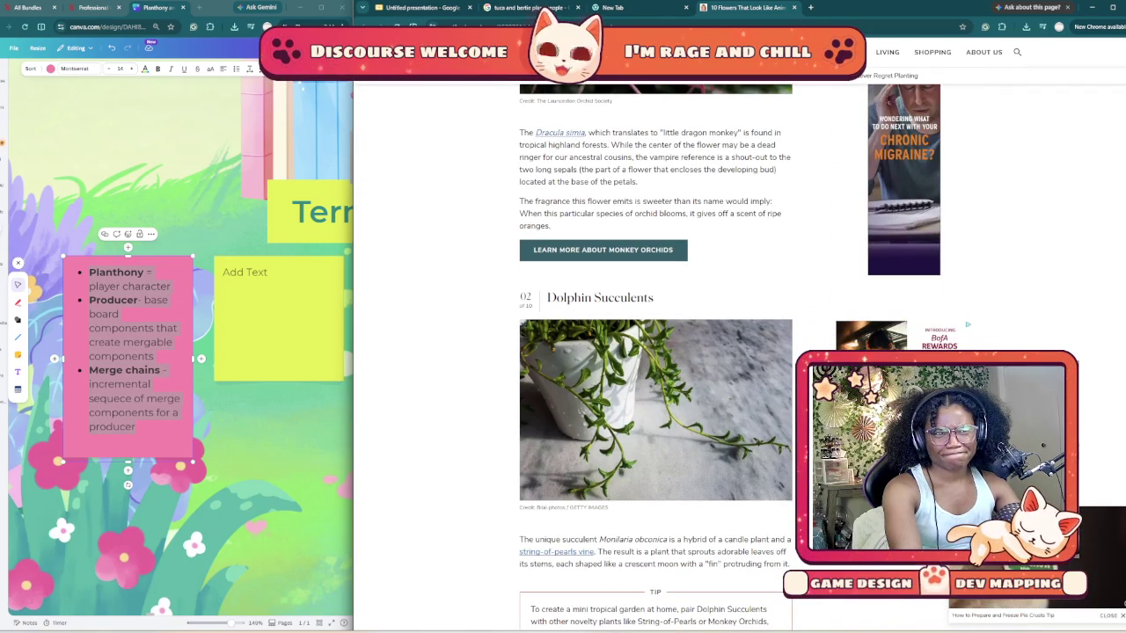
scroll(655, 396, "down", 1)
scroll(656, 396, "down", 2)
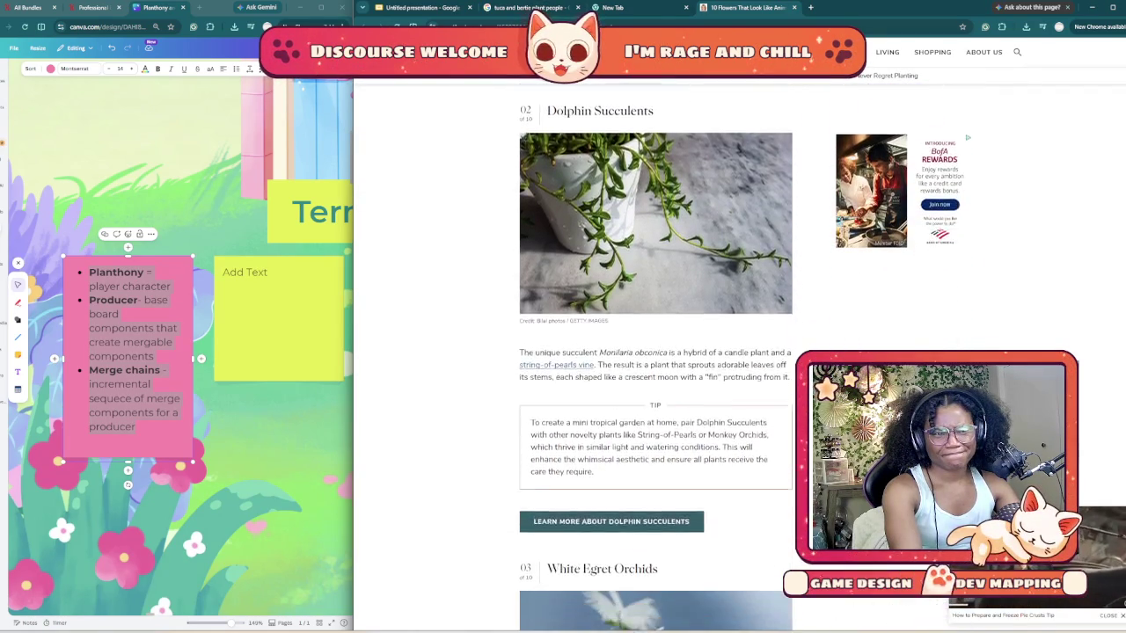
scroll(656, 396, "down", 1)
scroll(655, 396, "down", 2)
scroll(656, 396, "down", 3)
scroll(655, 396, "down", 2)
scroll(656, 395, "down", 1)
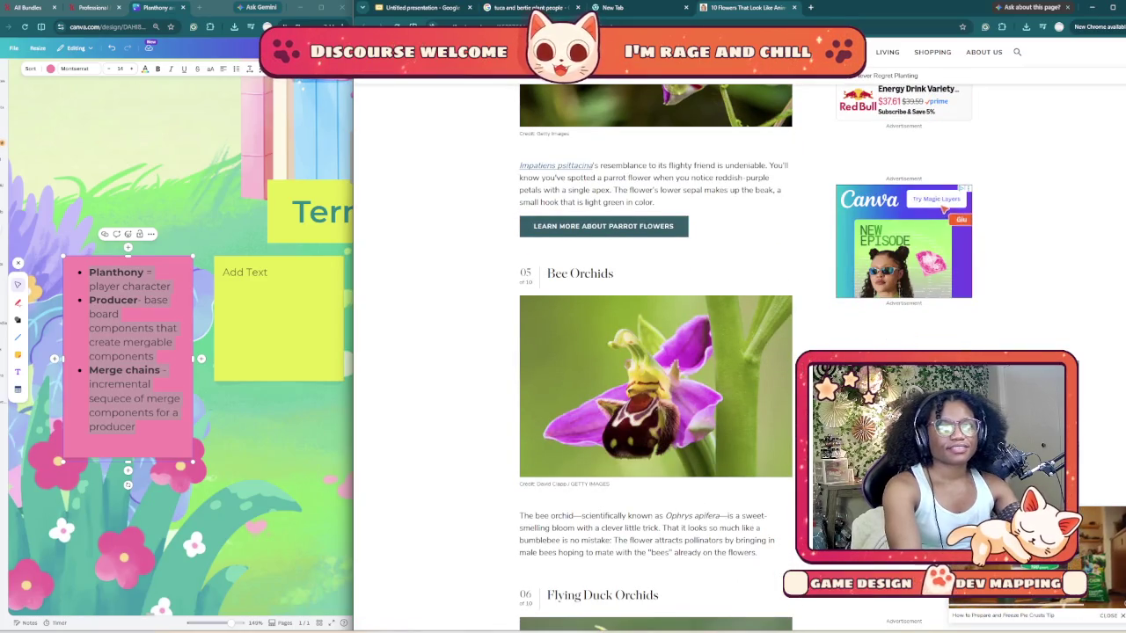
scroll(655, 395, "down", 2)
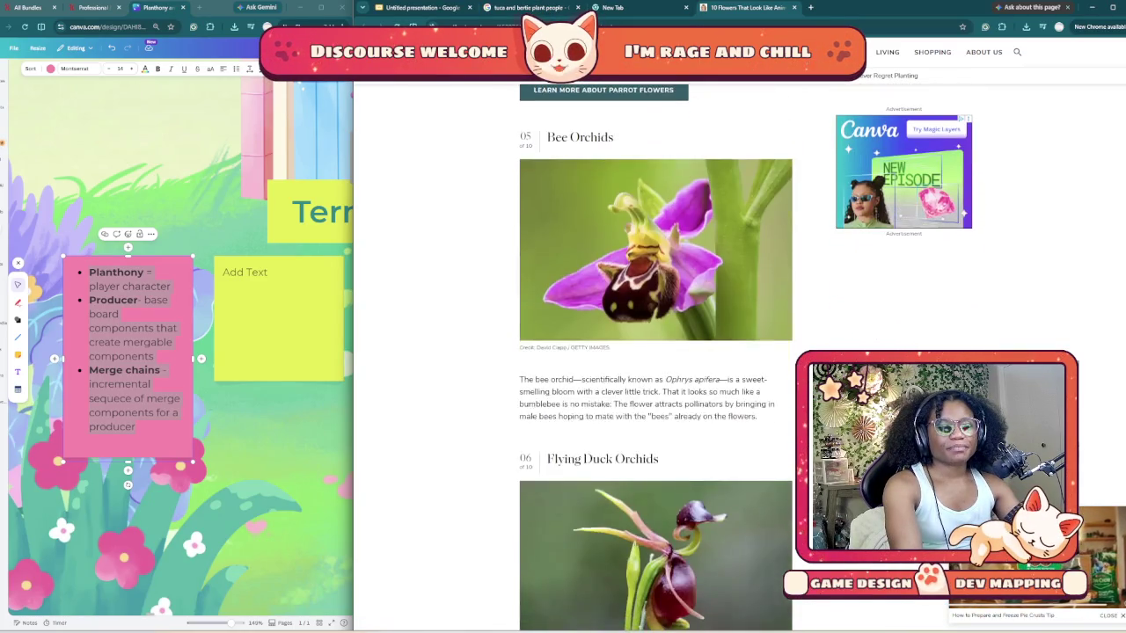
scroll(655, 396, "down", 1)
scroll(655, 351, "up", 1)
scroll(656, 352, "up", 4)
scroll(656, 352, "up", 3)
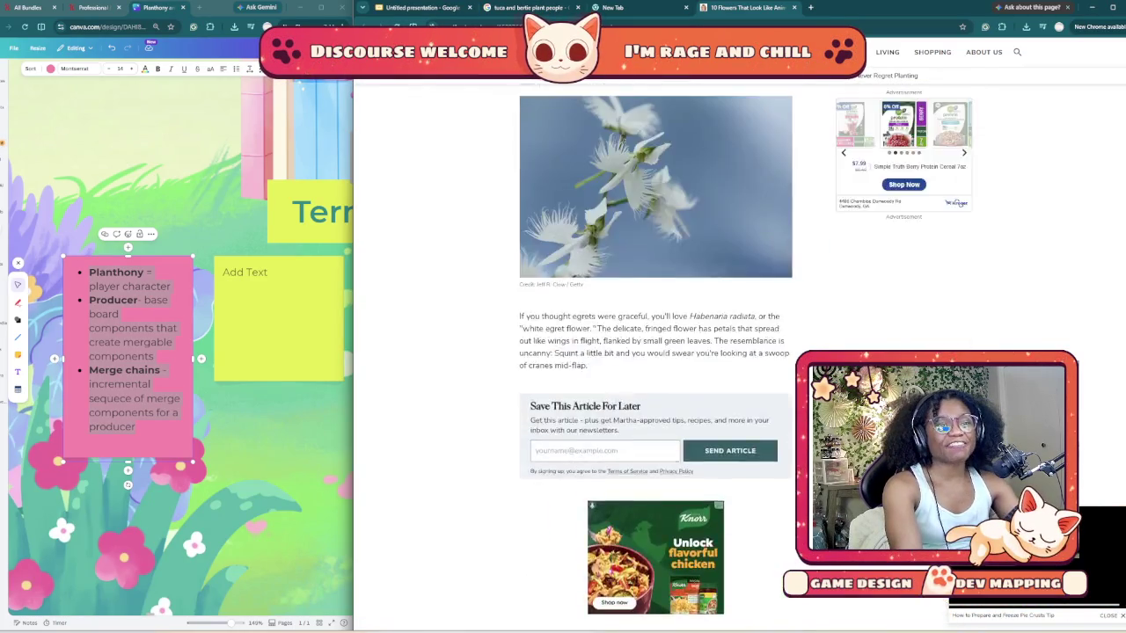
scroll(655, 352, "up", 3)
scroll(655, 352, "up", 2)
scroll(655, 351, "up", 1)
scroll(656, 351, "down", 1)
scroll(656, 351, "down", 1)
scroll(656, 352, "down", 3)
scroll(656, 352, "down", 2)
scroll(656, 352, "down", 3)
scroll(656, 352, "down", 4)
scroll(656, 352, "down", 2)
scroll(655, 352, "down", 2)
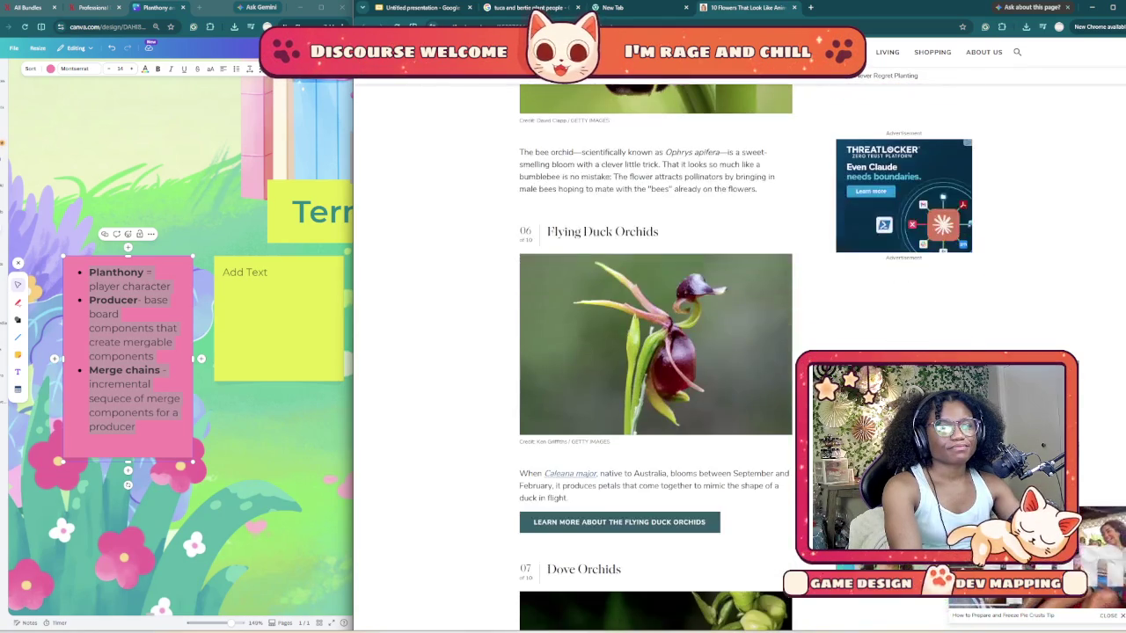
scroll(656, 351, "down", 3)
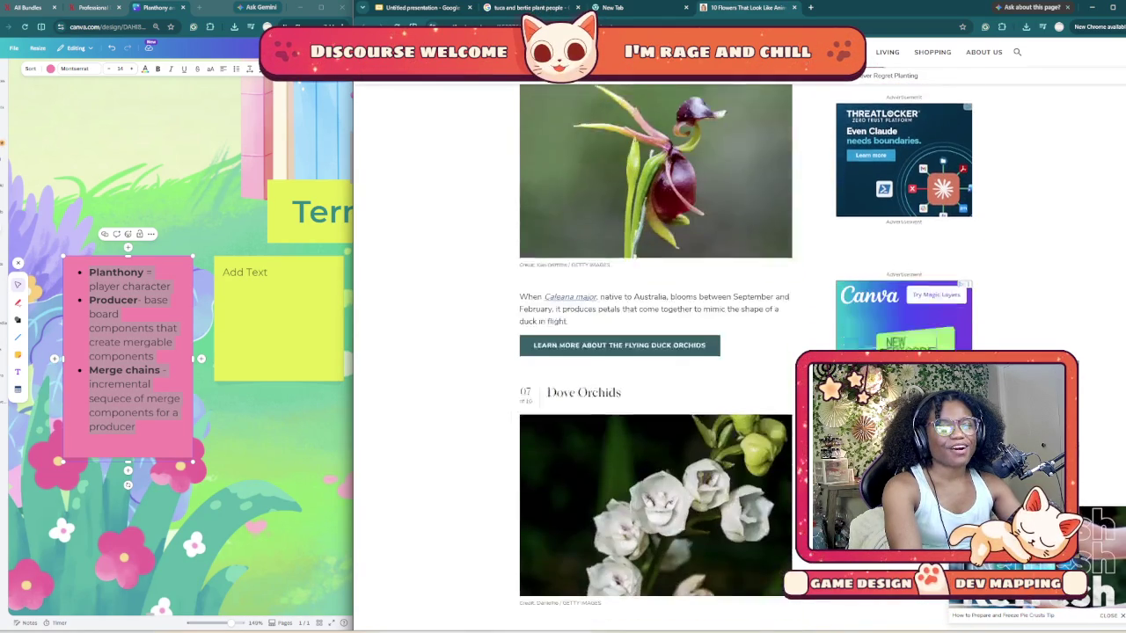
scroll(655, 352, "down", 1)
scroll(656, 352, "down", 3)
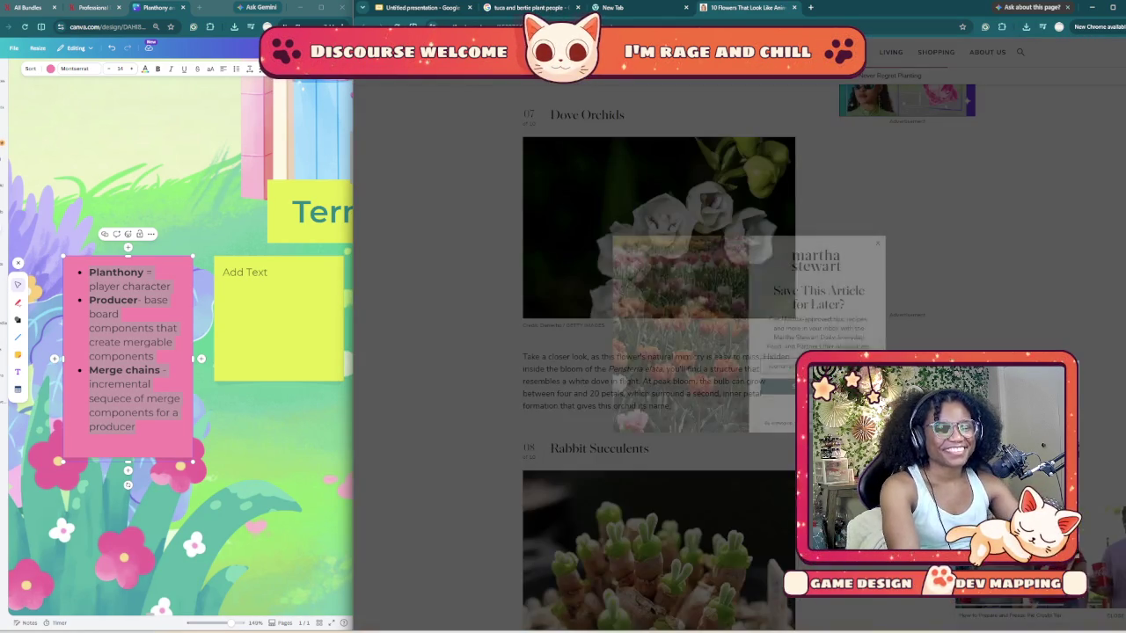
key("Escape")
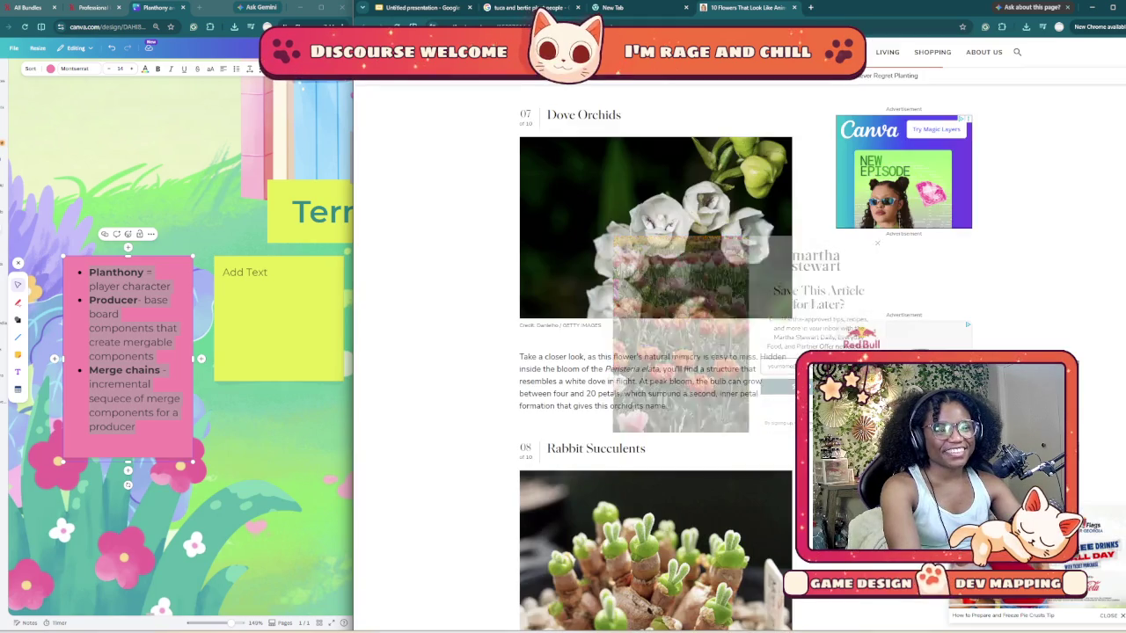
scroll(656, 352, "down", 1)
scroll(655, 352, "down", 2)
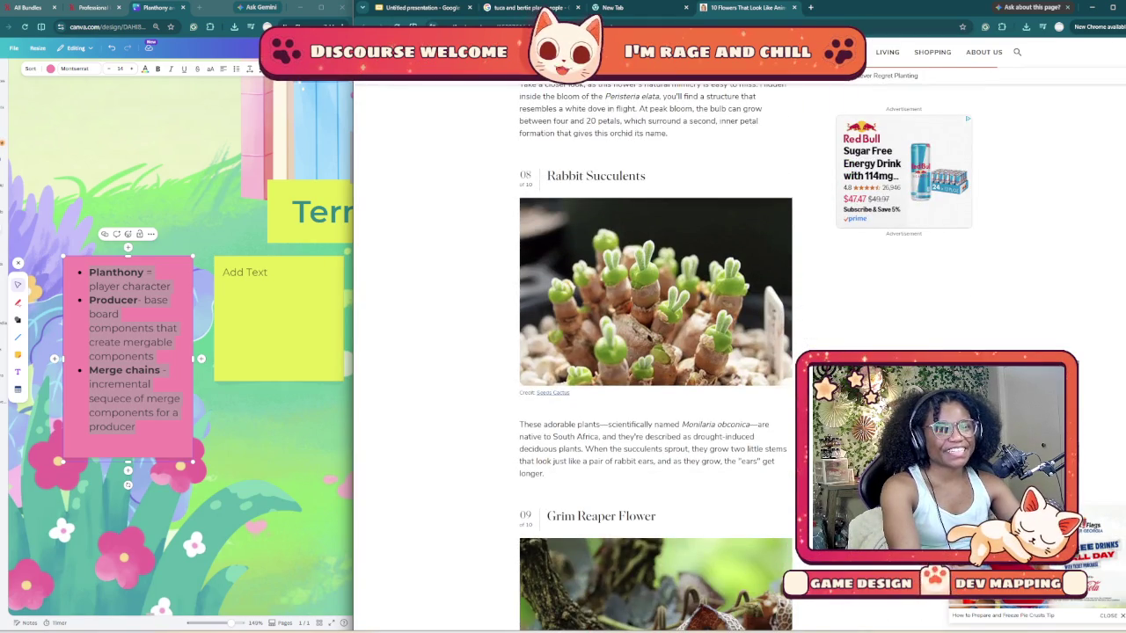
scroll(655, 351, "down", 2)
scroll(655, 352, "down", 1)
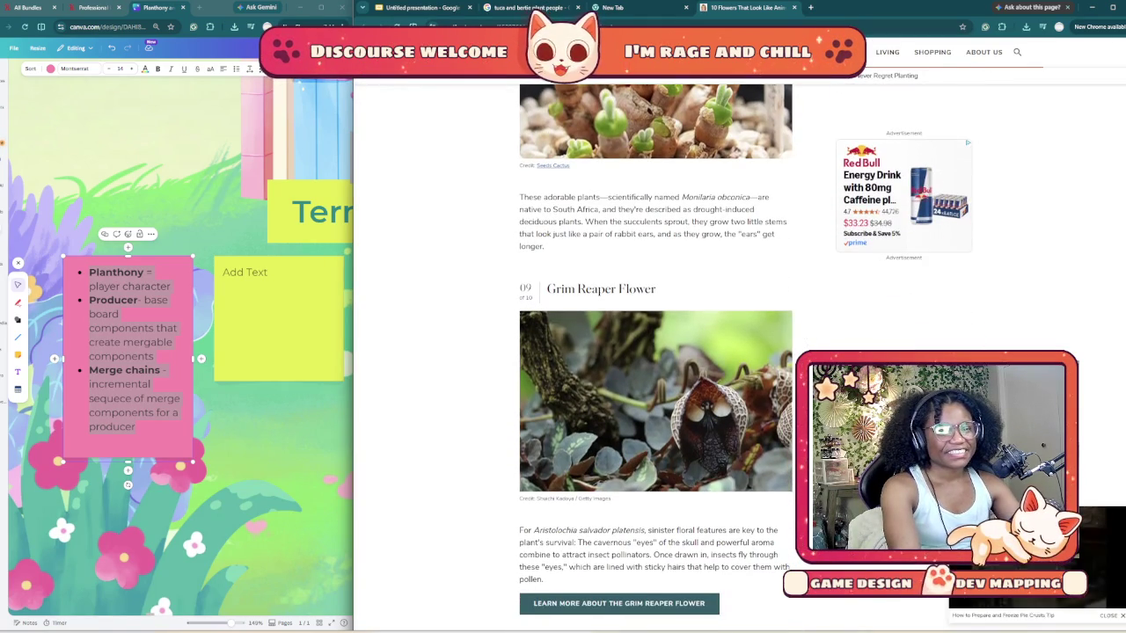
scroll(656, 351, "down", 1)
scroll(656, 352, "down", 2)
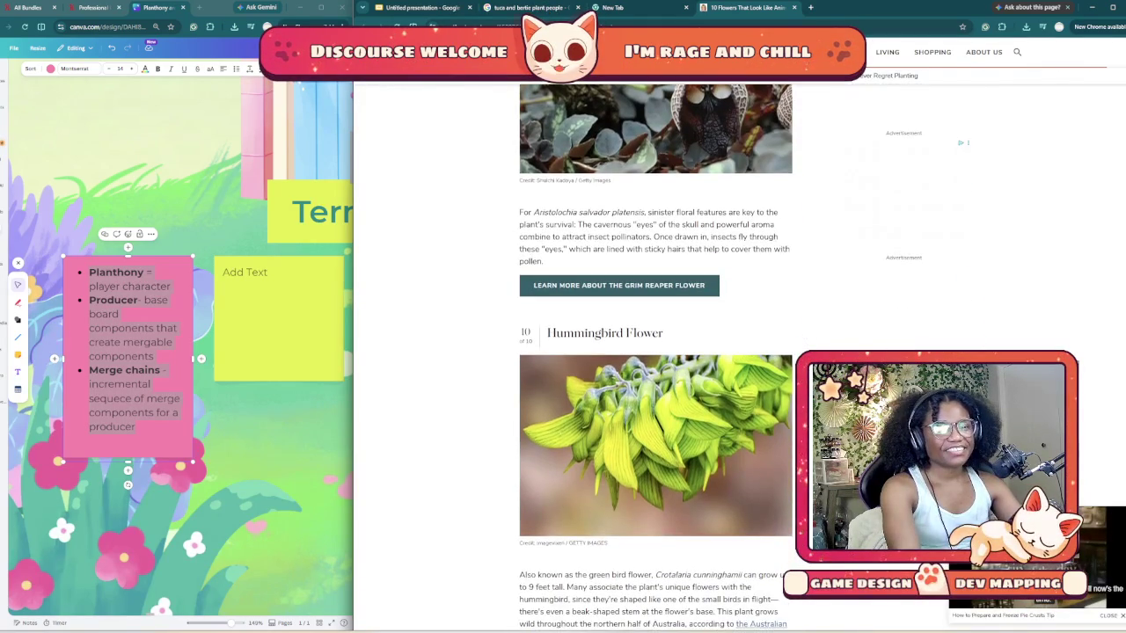
scroll(655, 351, "down", 2)
scroll(656, 351, "down", 3)
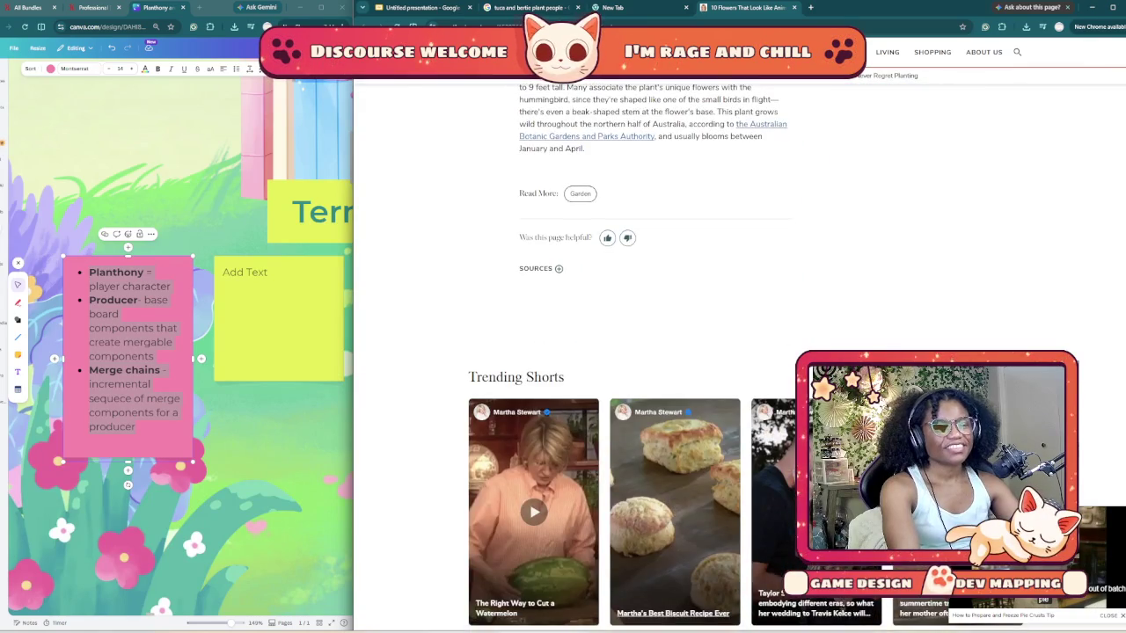
scroll(655, 352, "up", 4)
scroll(655, 352, "up", 3)
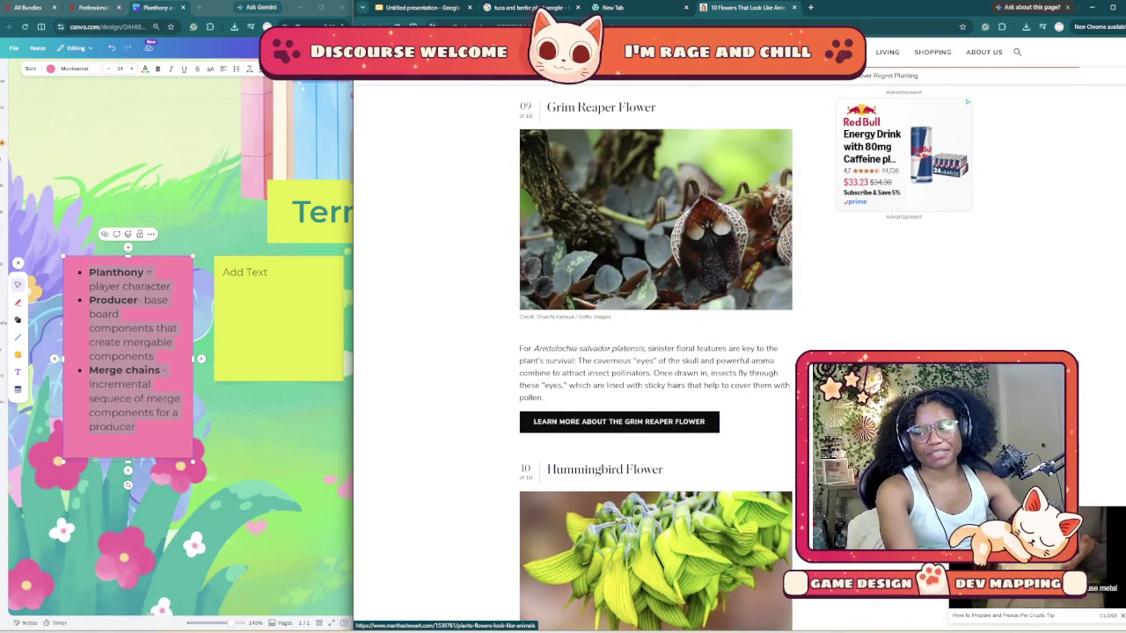
scroll(656, 352, "up", 2)
scroll(655, 352, "up", 3)
scroll(655, 352, "up", 3)
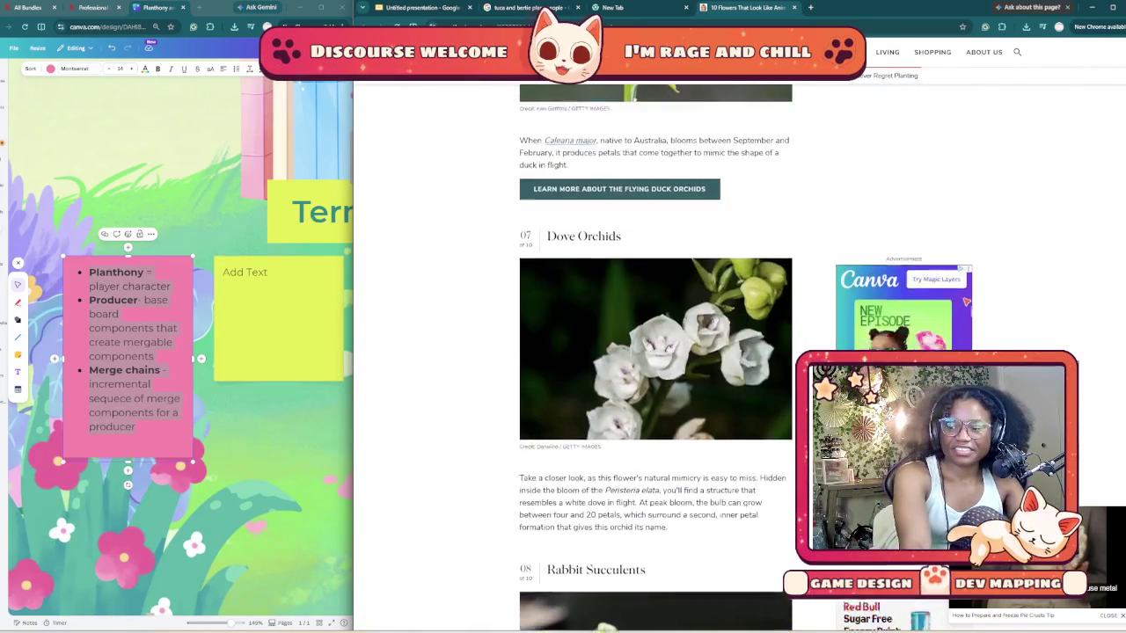
scroll(655, 352, "up", 3)
scroll(655, 352, "up", 3)
scroll(656, 351, "up", 4)
scroll(656, 351, "up", 4)
scroll(655, 351, "up", 2)
scroll(656, 352, "up", 4)
scroll(656, 352, "up", 3)
scroll(655, 352, "up", 3)
scroll(656, 352, "up", 3)
scroll(656, 352, "up", 2)
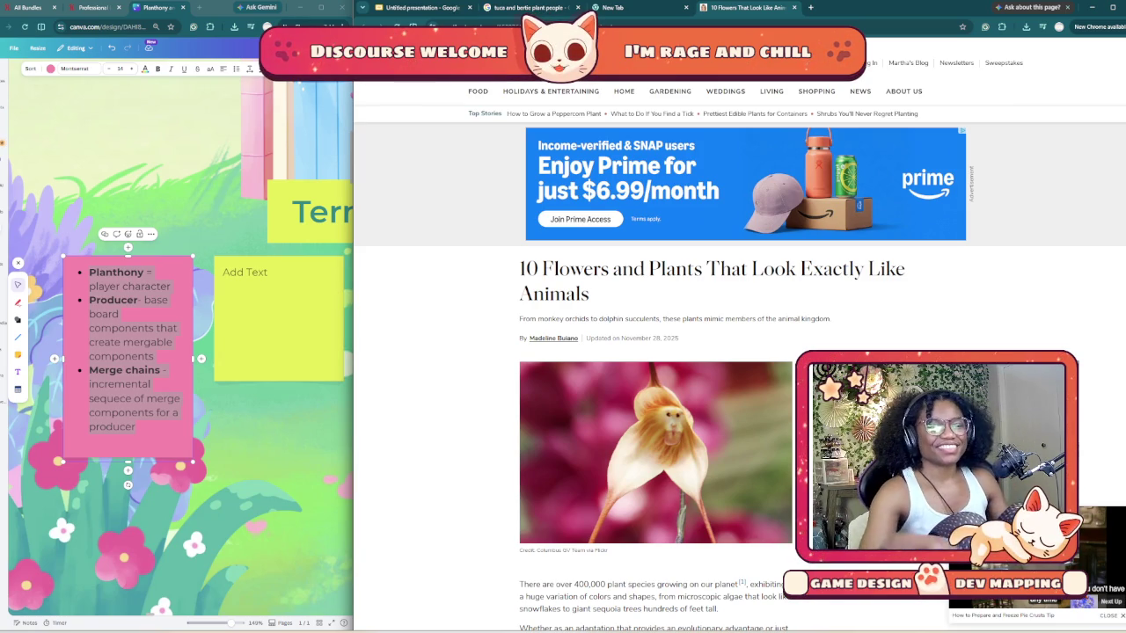
- In Canva, navigate to the masculine flowers section, deselect, and bring up the Text panel
scroll(656, 352, "down", 1)
scroll(655, 352, "down", 2)
scroll(656, 352, "down", 1)
scroll(656, 352, "down", 1)
scroll(656, 352, "down", 1)
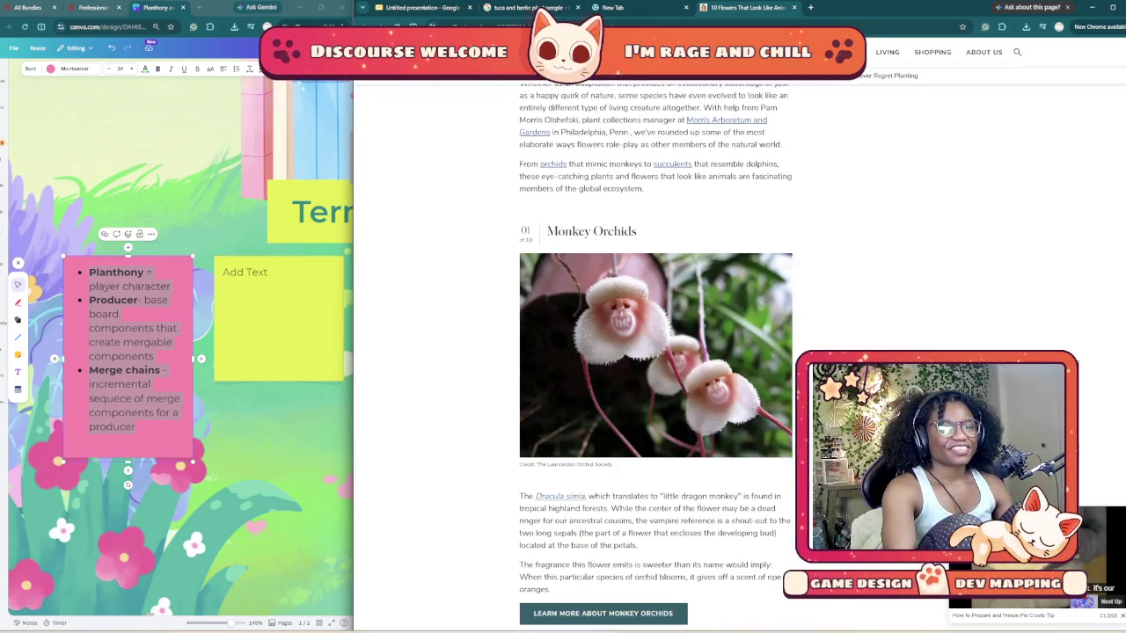
scroll(655, 352, "down", 1)
scroll(655, 352, "down", 1)
scroll(655, 352, "down", 2)
scroll(655, 352, "down", 1)
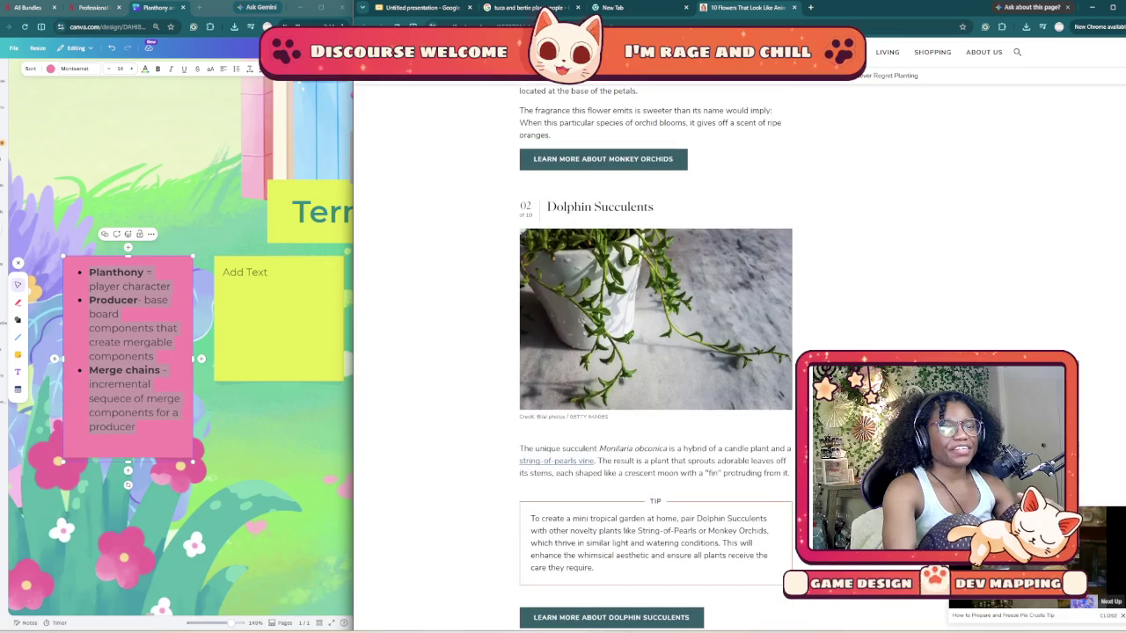
scroll(655, 352, "down", 1)
scroll(655, 352, "down", 2)
scroll(655, 352, "down", 2)
scroll(655, 351, "down", 3)
scroll(656, 352, "down", 2)
scroll(656, 352, "down", 3)
scroll(655, 352, "down", 1)
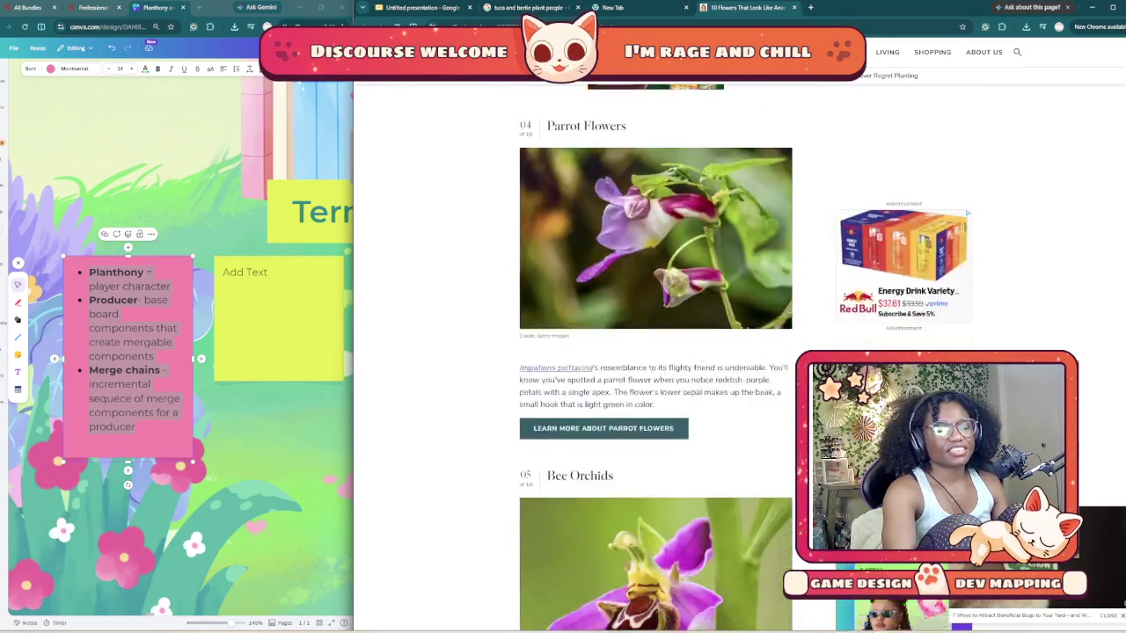
scroll(656, 352, "down", 3)
scroll(656, 352, "down", 3)
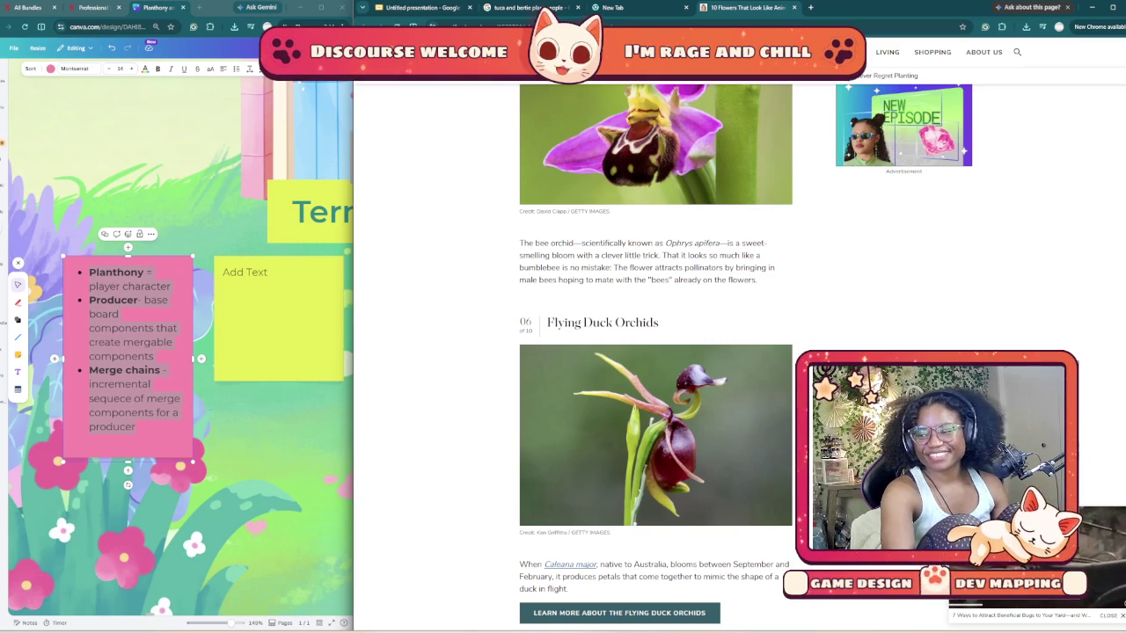
scroll(656, 352, "up", 4)
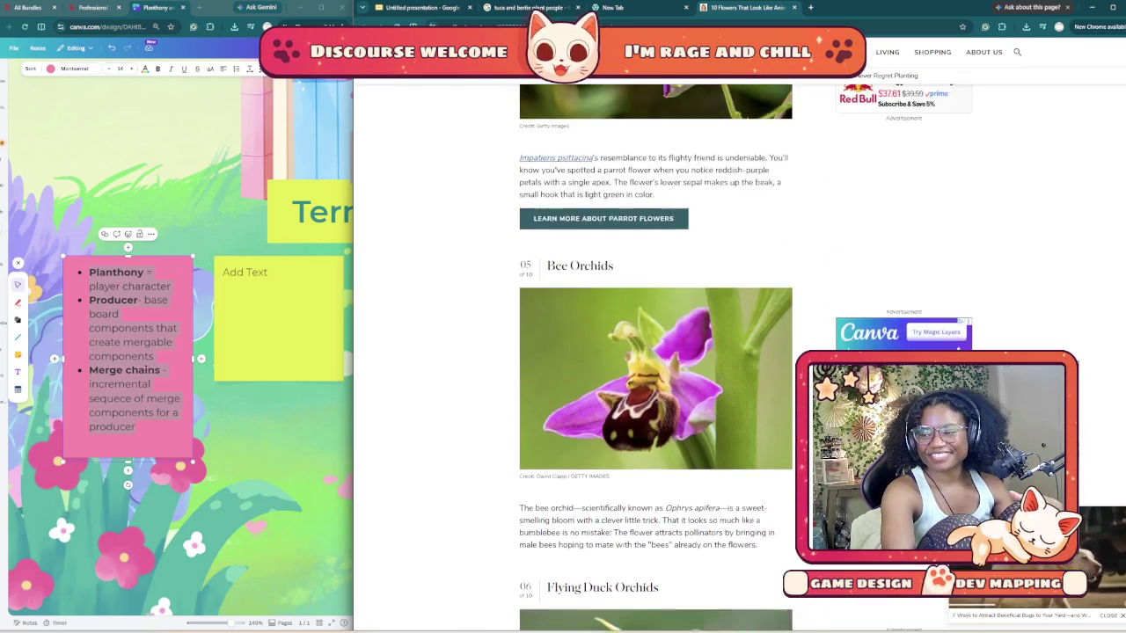
scroll(656, 352, "up", 3)
scroll(655, 352, "up", 4)
scroll(655, 352, "up", 4)
scroll(655, 352, "up", 4)
scroll(655, 352, "up", 3)
scroll(656, 352, "up", 3)
scroll(655, 352, "up", 1)
scroll(656, 352, "up", 3)
scroll(656, 352, "up", 2)
scroll(655, 352, "up", 3)
scroll(655, 351, "up", 1)
scroll(655, 352, "down", 1)
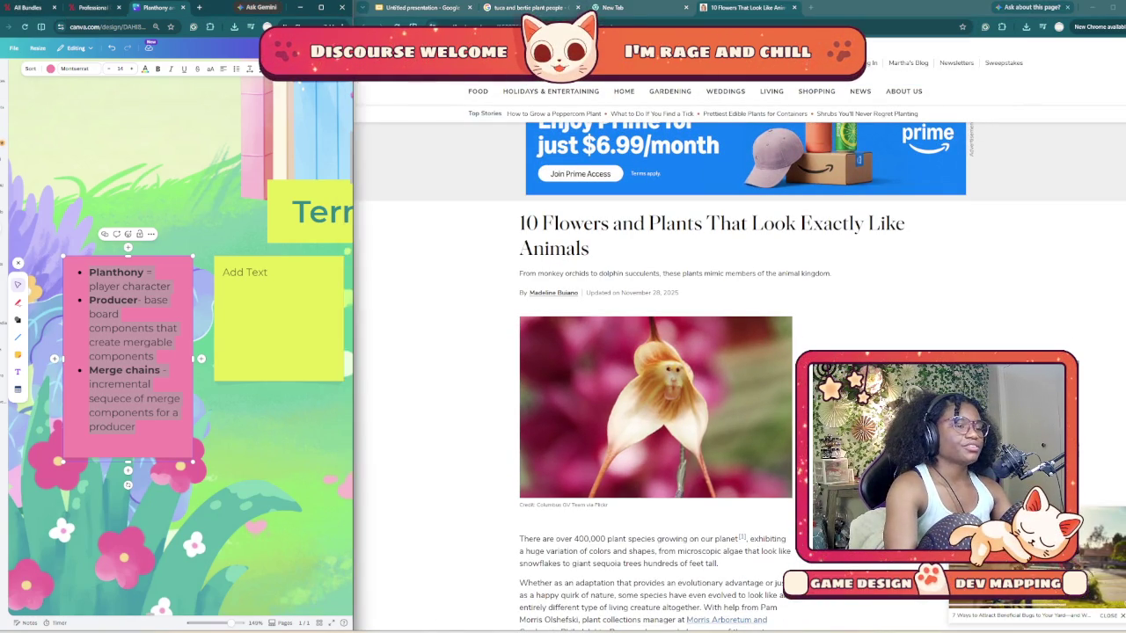
scroll(180, 352, "down", 5)
scroll(132, 199, "down", 3)
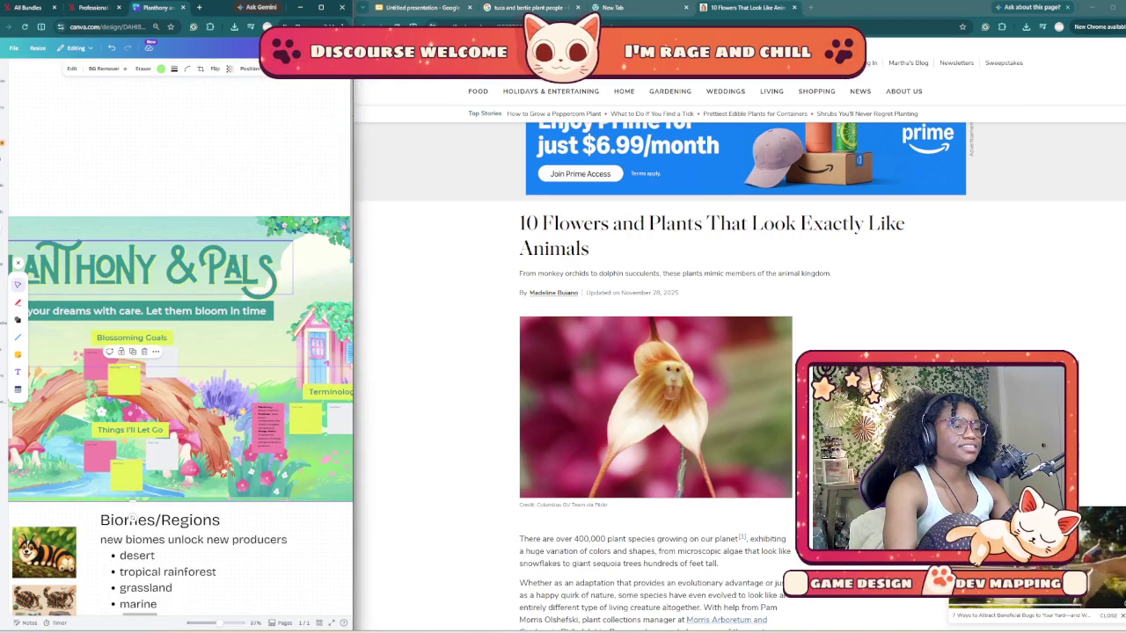
scroll(132, 199, "down", 5)
scroll(132, 199, "down", 5)
scroll(132, 199, "down", 3)
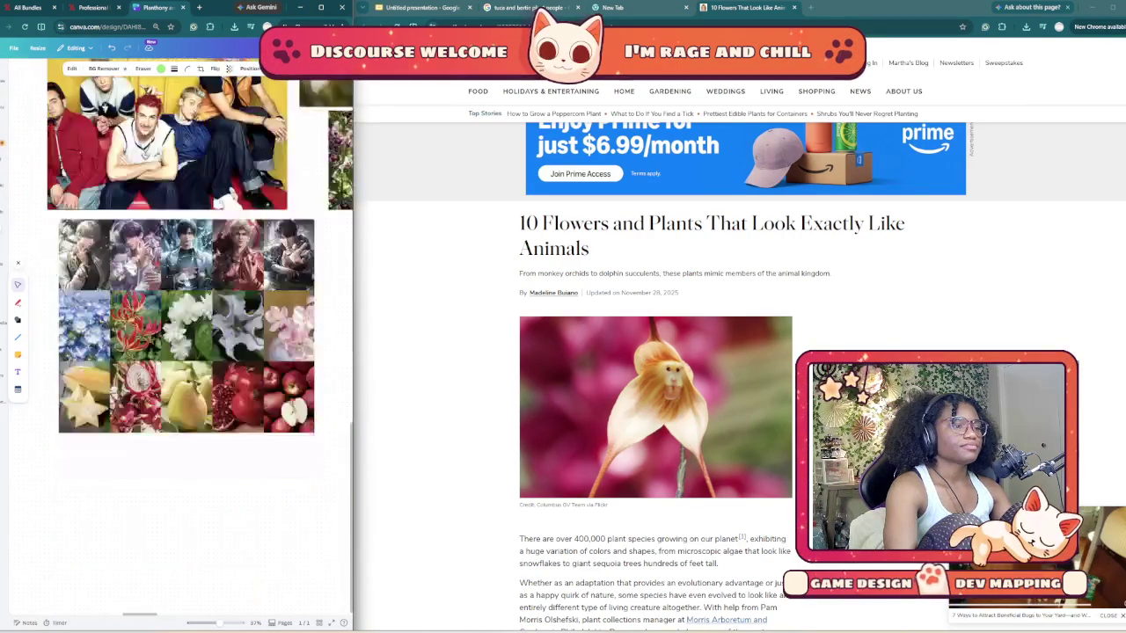
scroll(132, 199, "up", 3)
key("Escape")
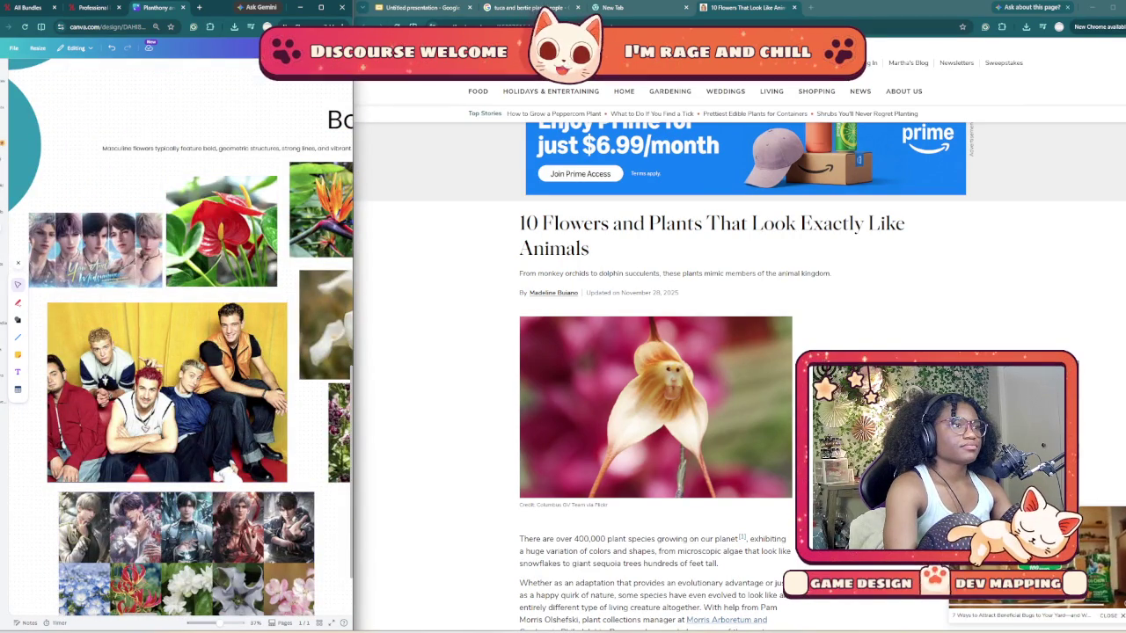
left_click(18, 371)
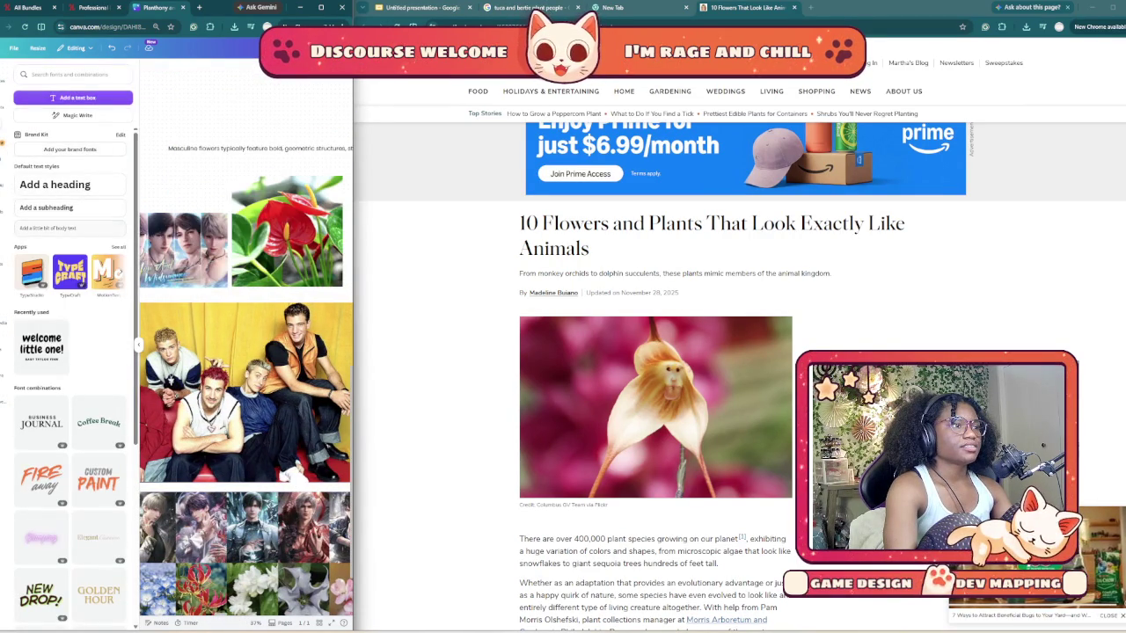
- Add a subheading text box and move it just above the masculine flowers caption
left_click(46, 208)
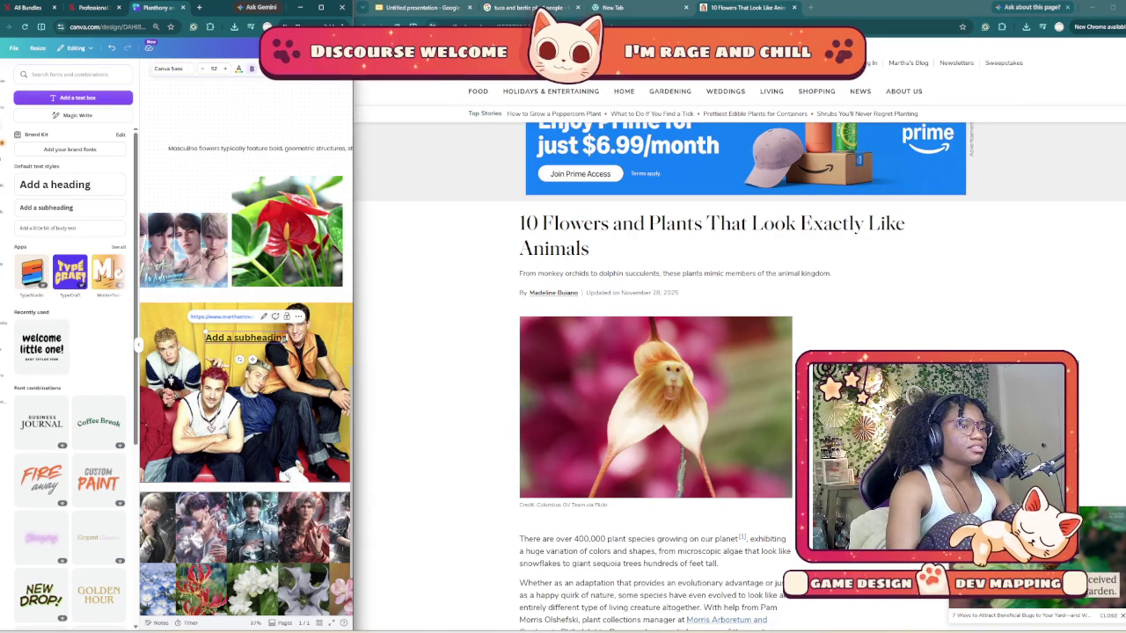
double_click(247, 338)
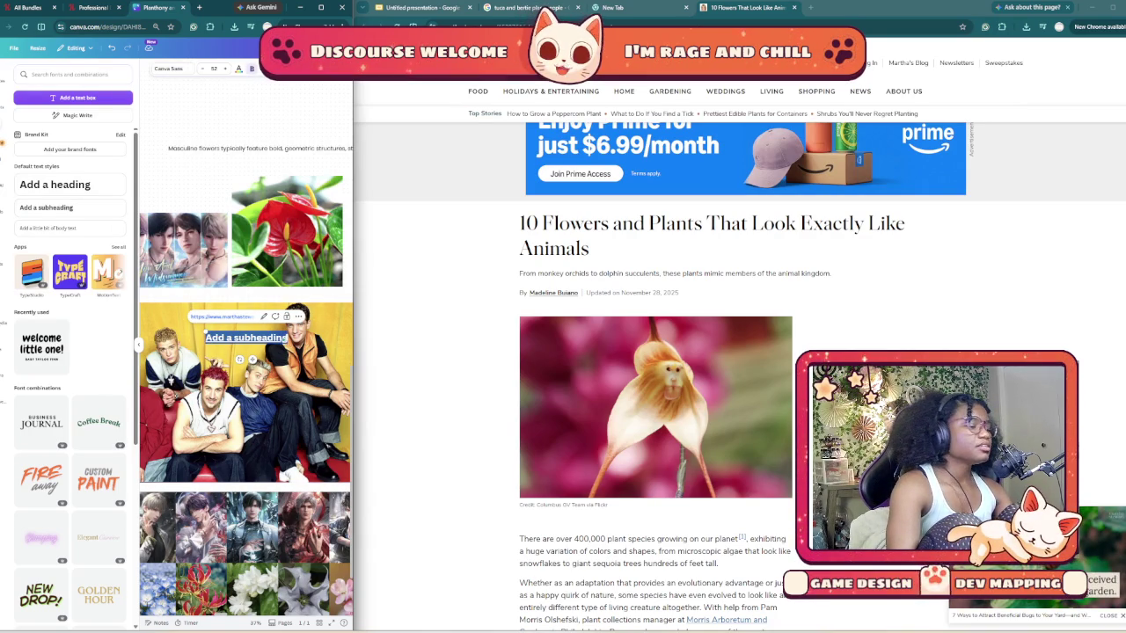
key("Right")
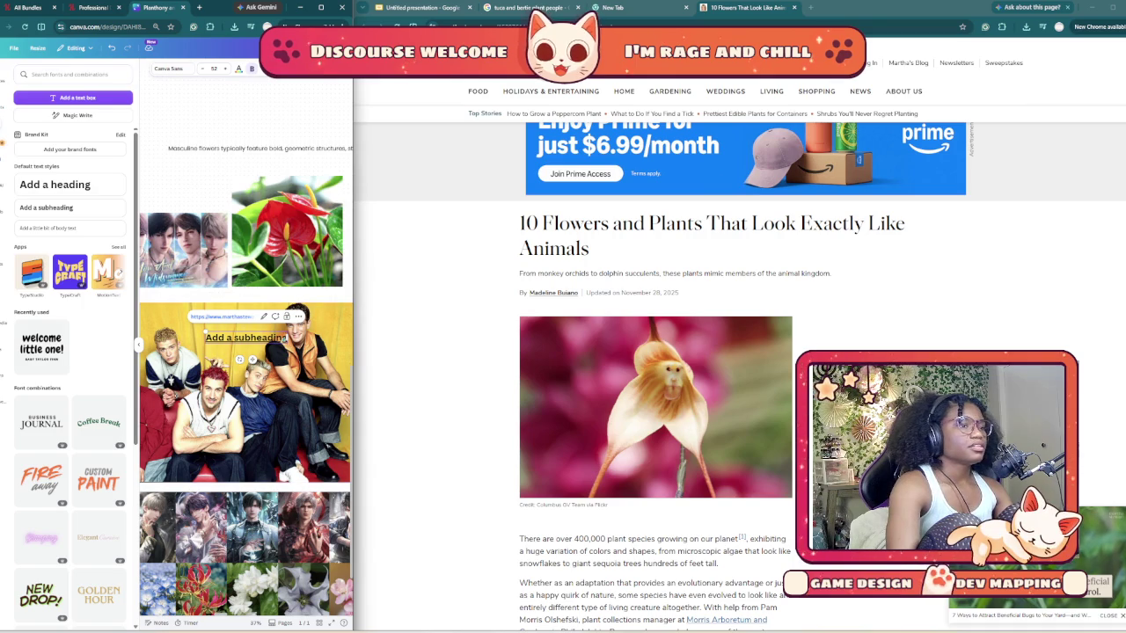
mouse_move(252, 360)
left_mouse_down()
mouse_move(282, 188)
mouse_move(226, 106)
left_mouse_up()
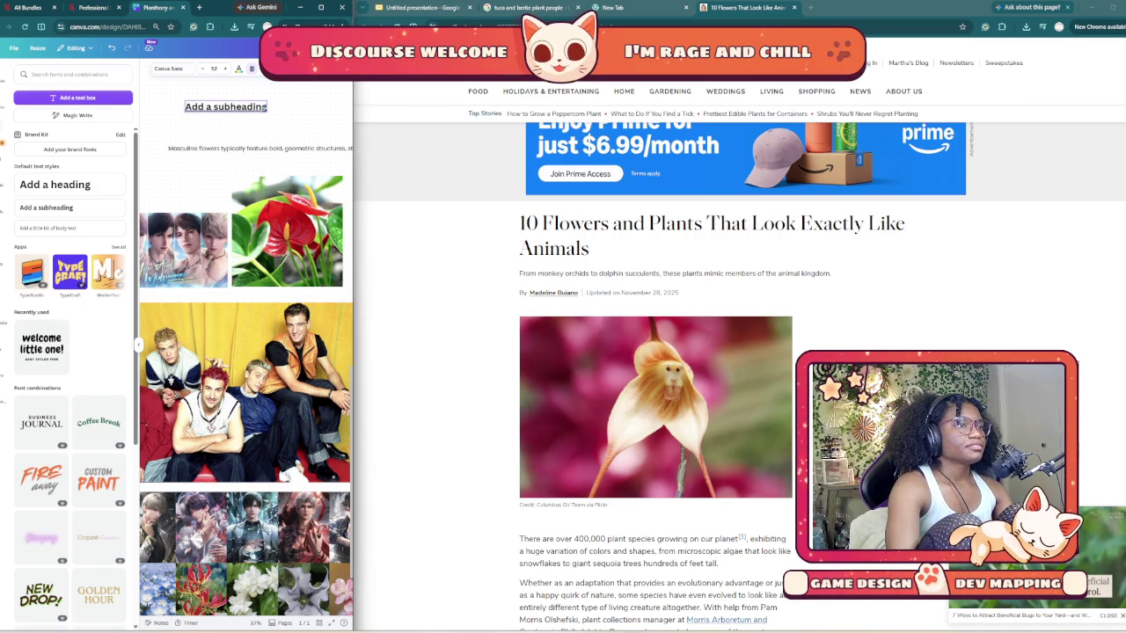
- Replace the subheading's link display text with the pasted Martha Stewart article URL
double_click(239, 106)
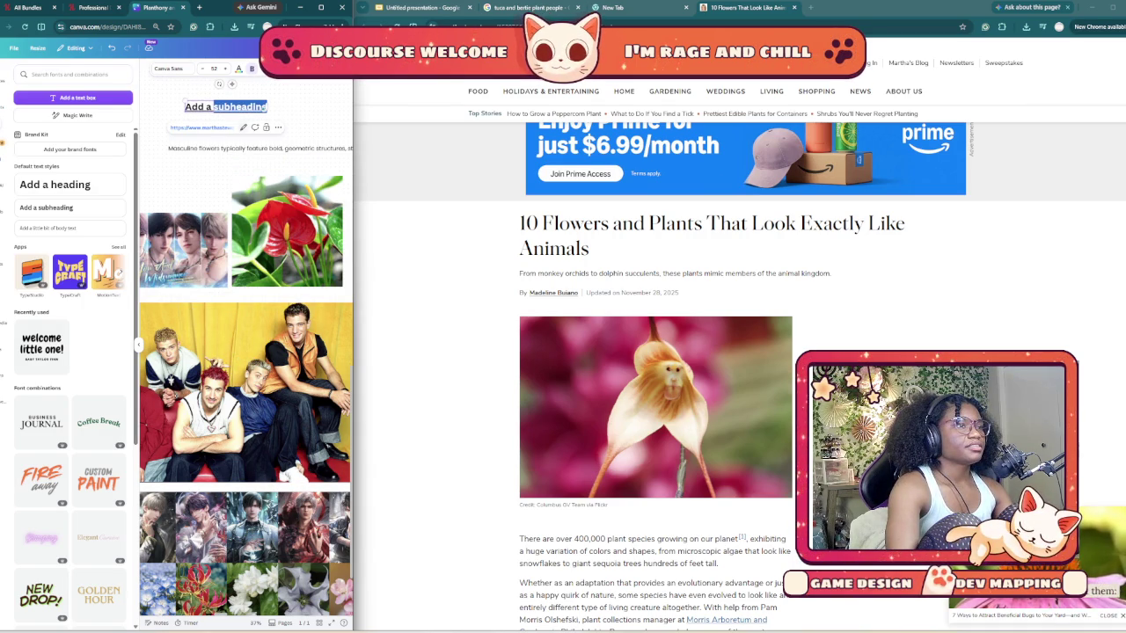
left_click(242, 127)
key("shift+Tab")
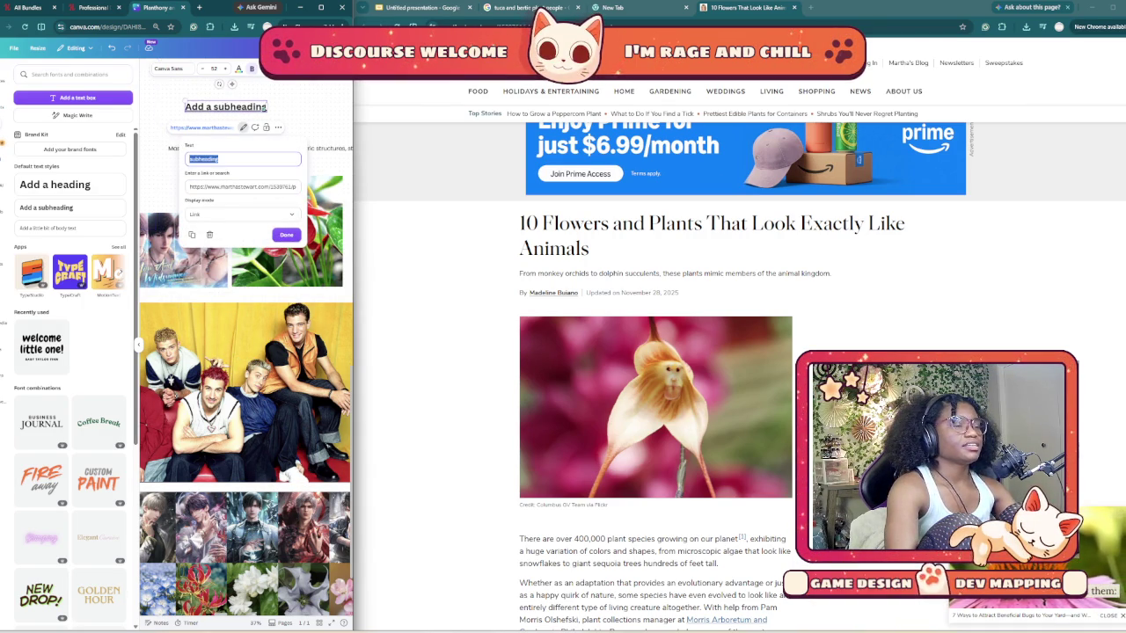
key("ctrl+v")
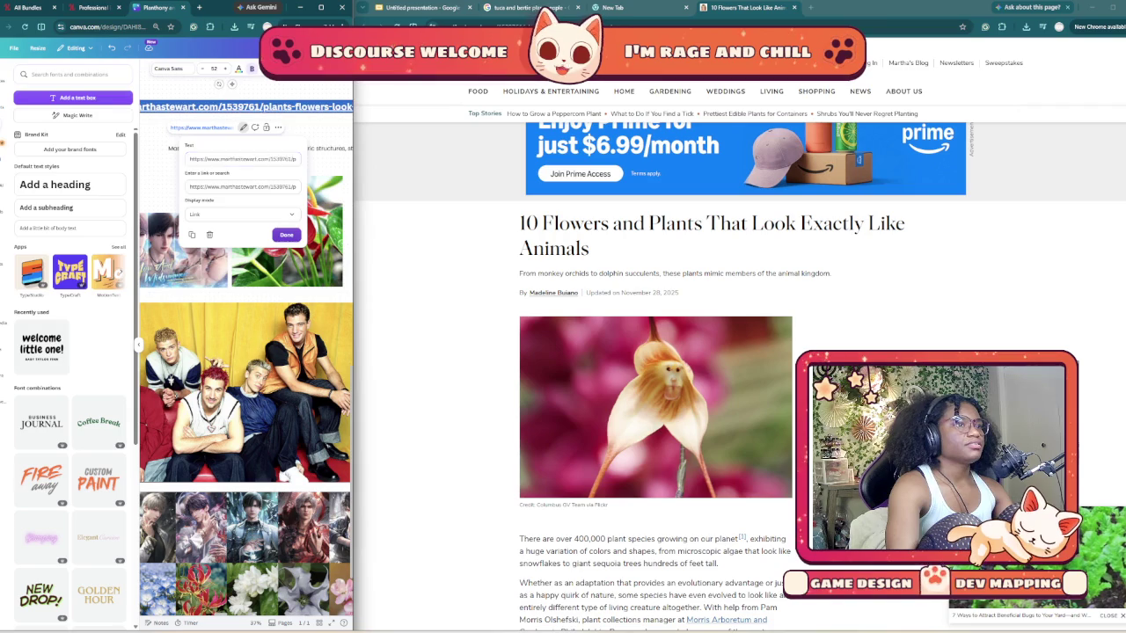
key("Return")
key("Escape")
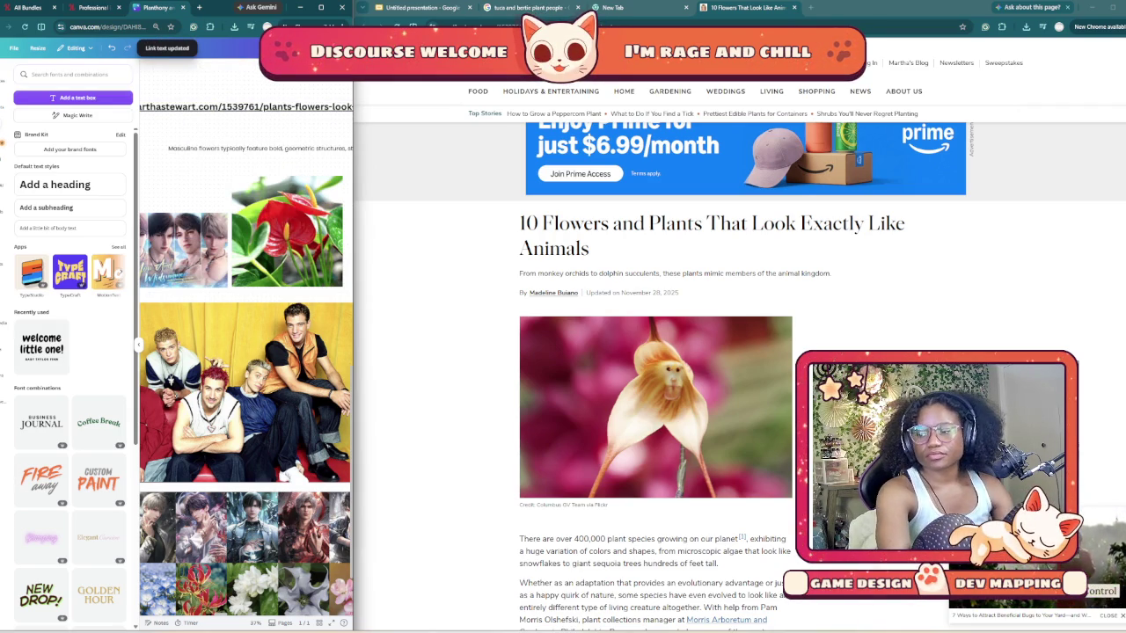
- Scroll the article past the orchids and Rabbit Succulents to the Grim Reaper Flower entry
scroll(656, 352, "down", 3)
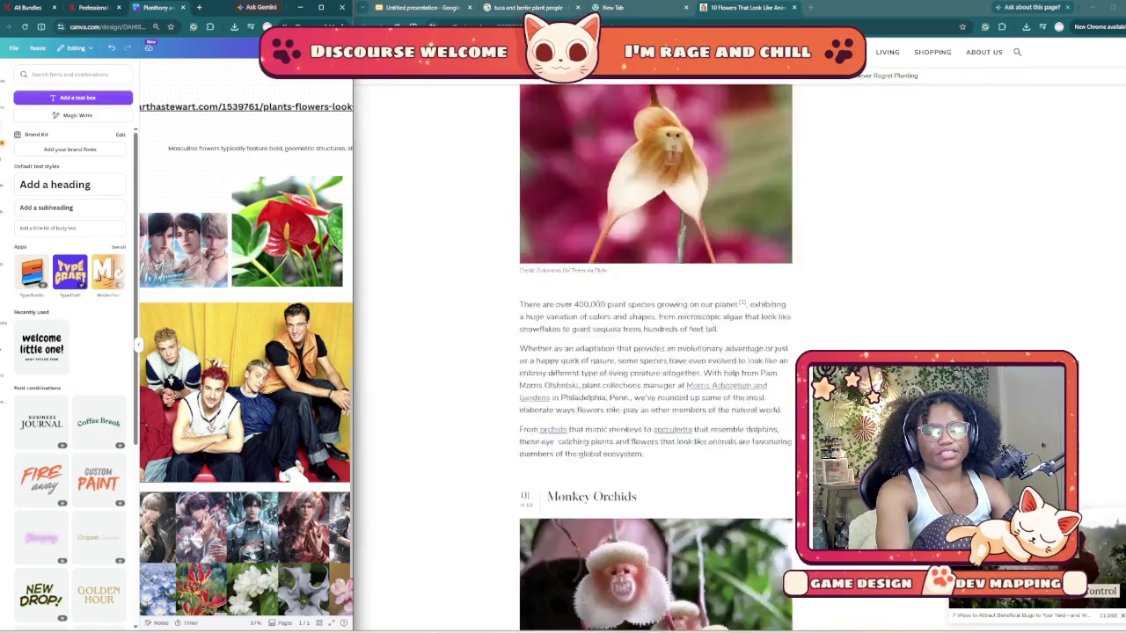
scroll(656, 352, "down", 3)
scroll(655, 352, "down", 2)
scroll(656, 351, "down", 5)
scroll(655, 351, "down", 5)
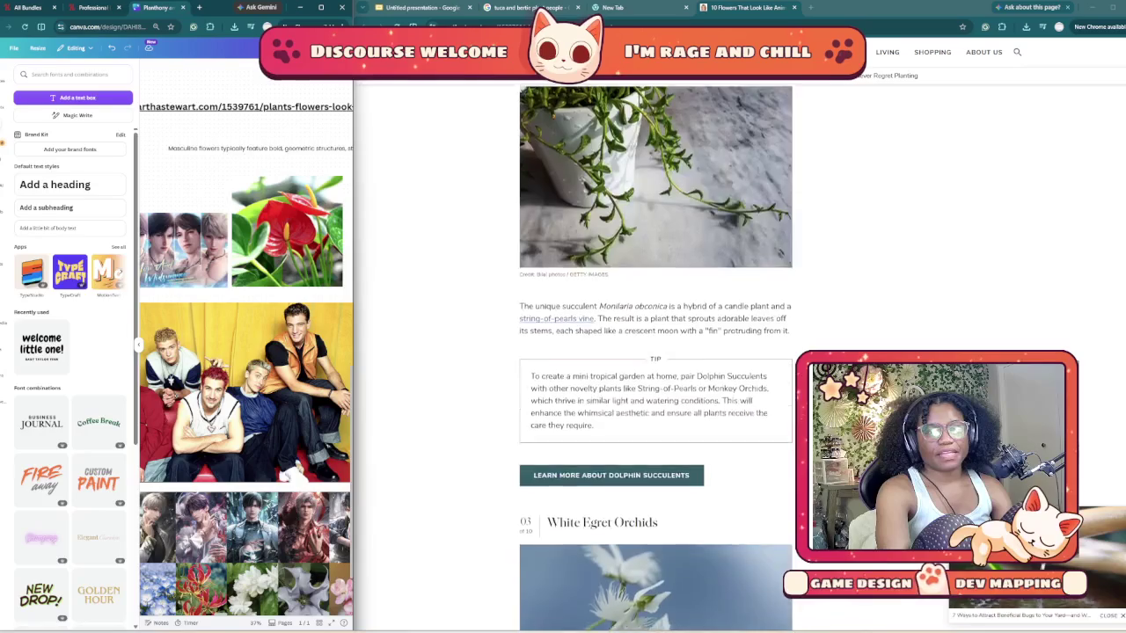
scroll(656, 352, "down", 4)
scroll(655, 352, "down", 4)
scroll(656, 352, "down", 1)
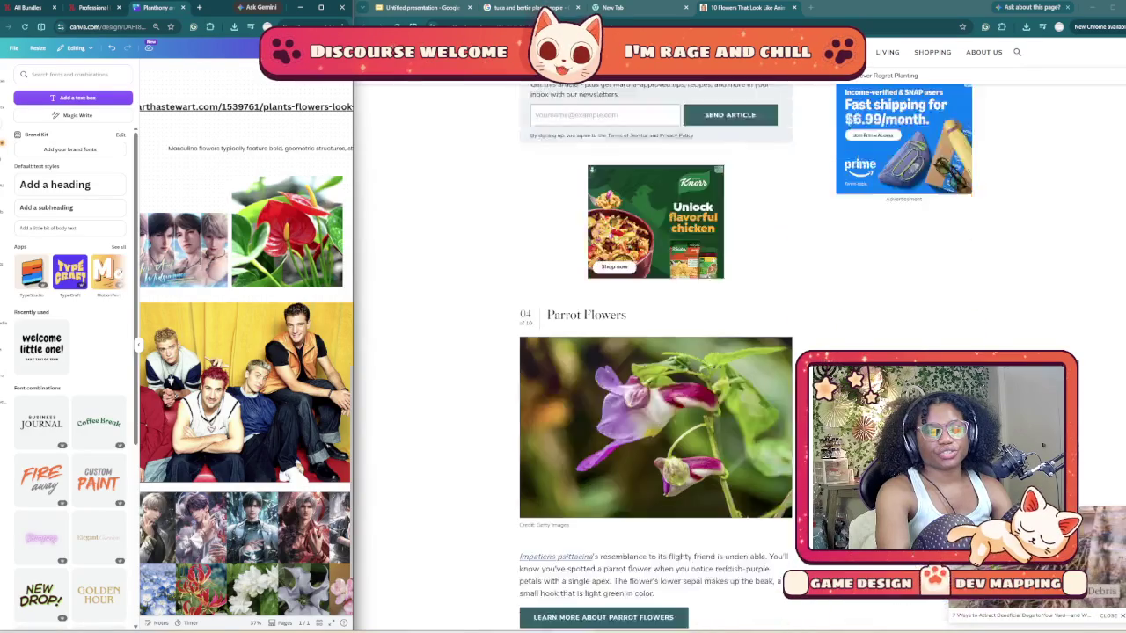
scroll(655, 352, "down", 1)
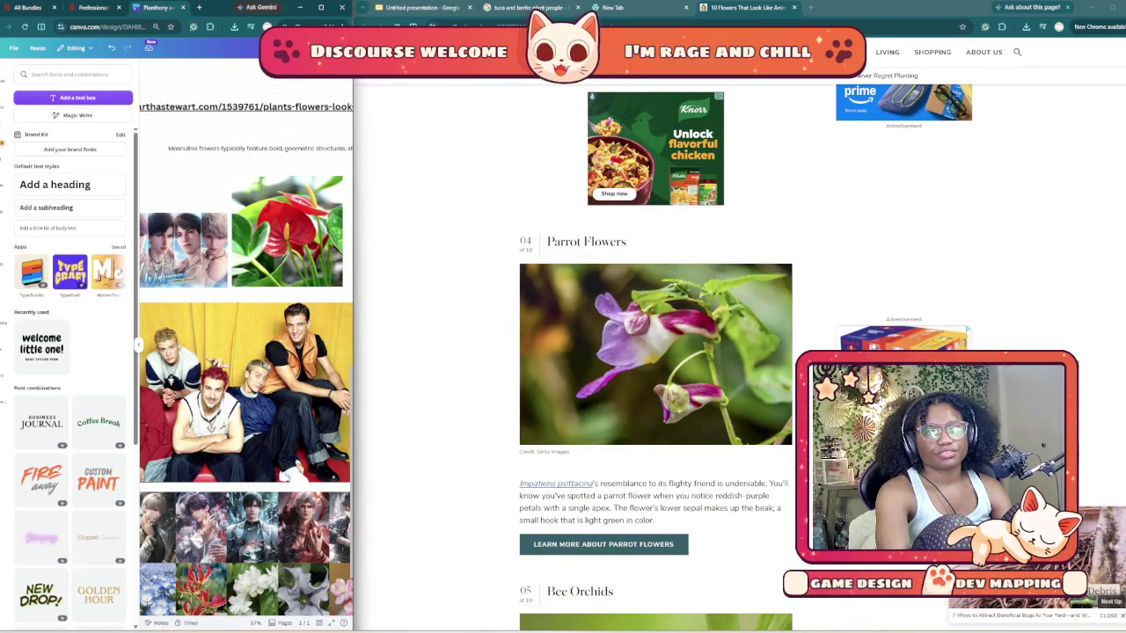
scroll(656, 352, "down", 1)
scroll(655, 352, "down", 3)
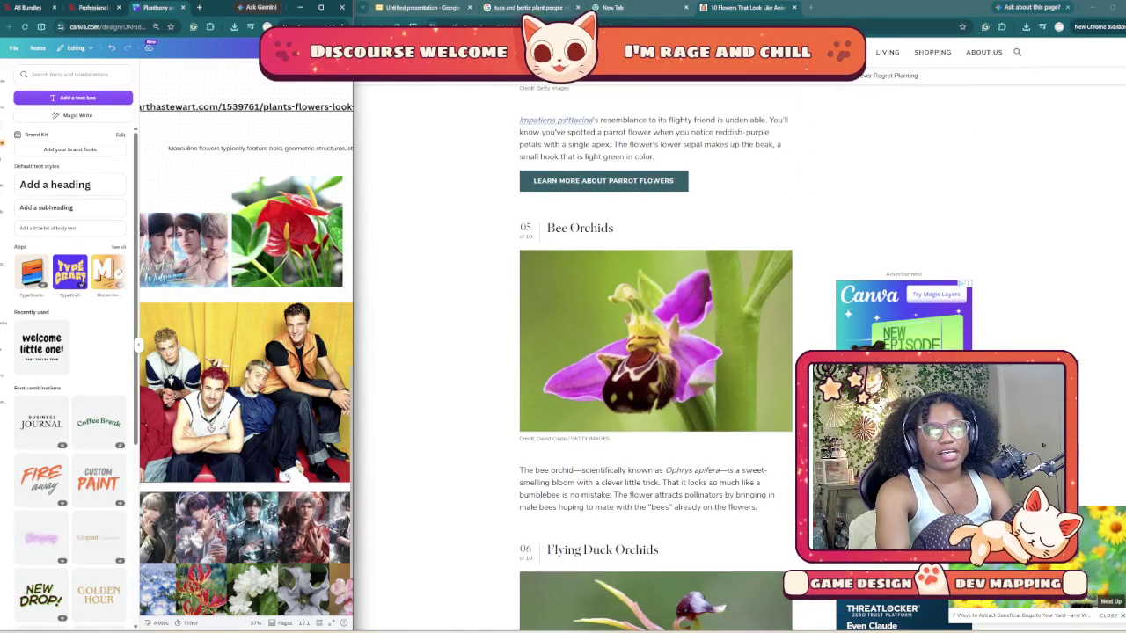
scroll(655, 351, "down", 2)
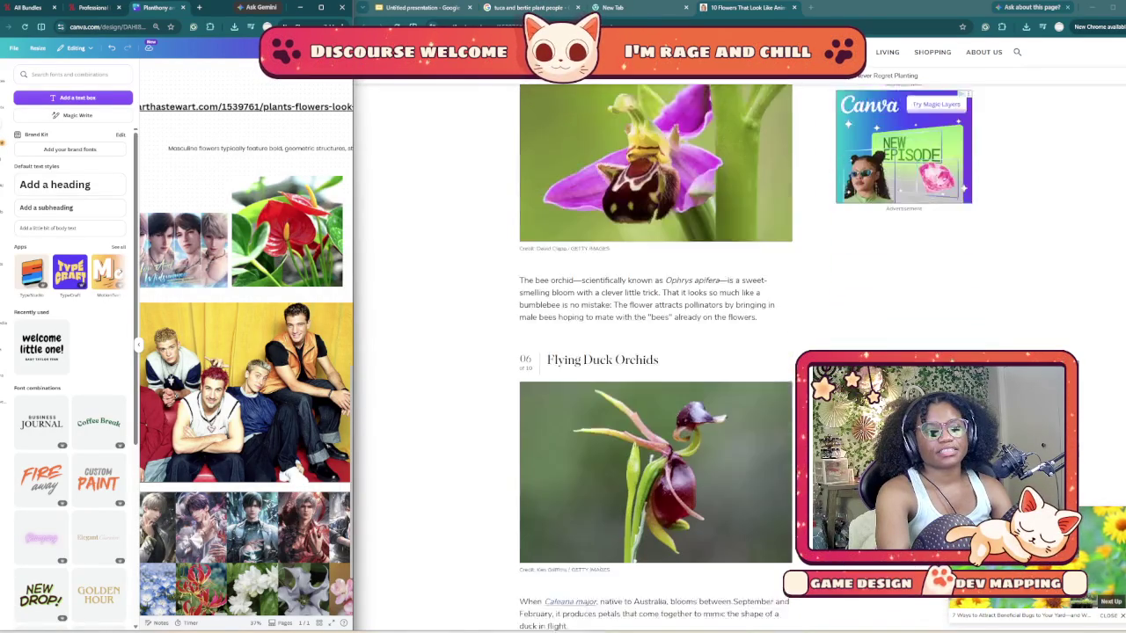
scroll(655, 352, "down", 4)
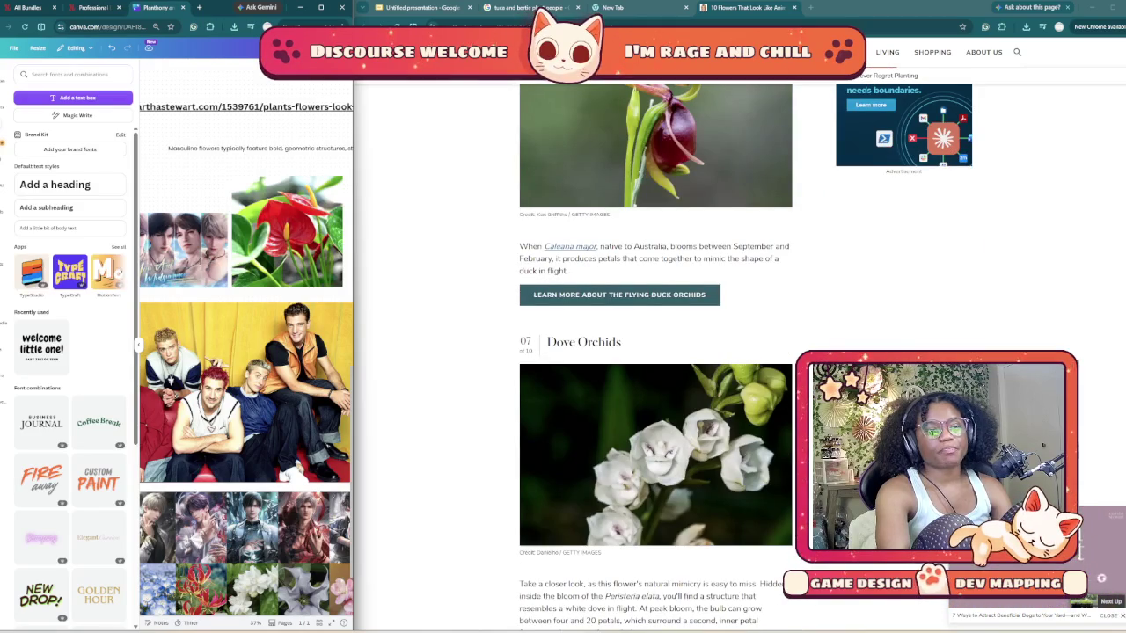
scroll(656, 352, "down", 3)
scroll(656, 352, "down", 1)
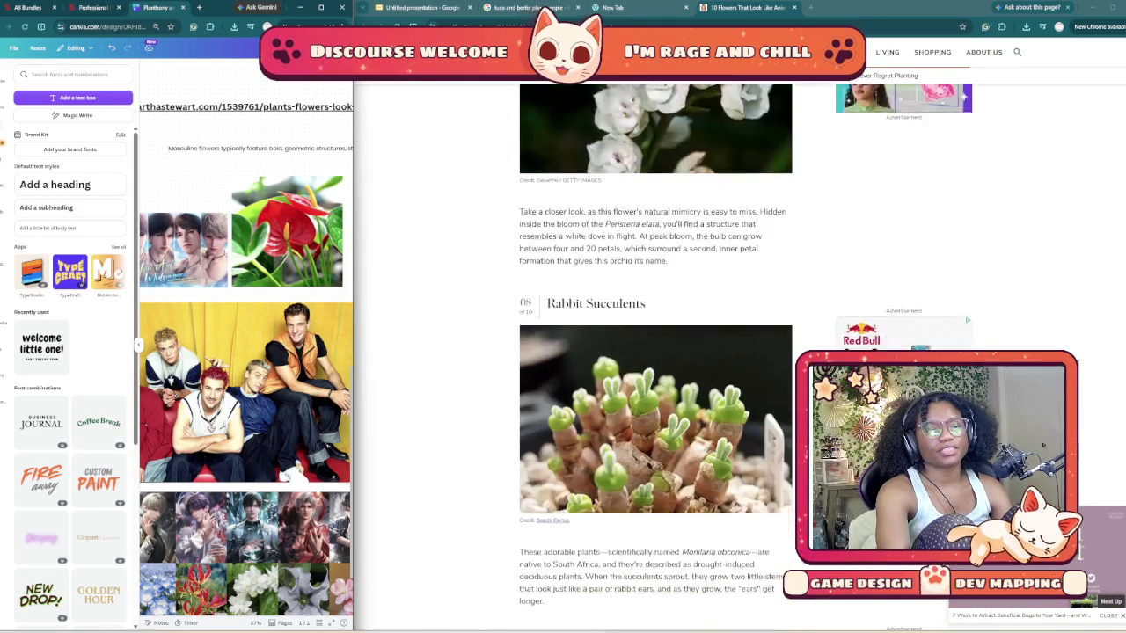
scroll(656, 352, "down", 1)
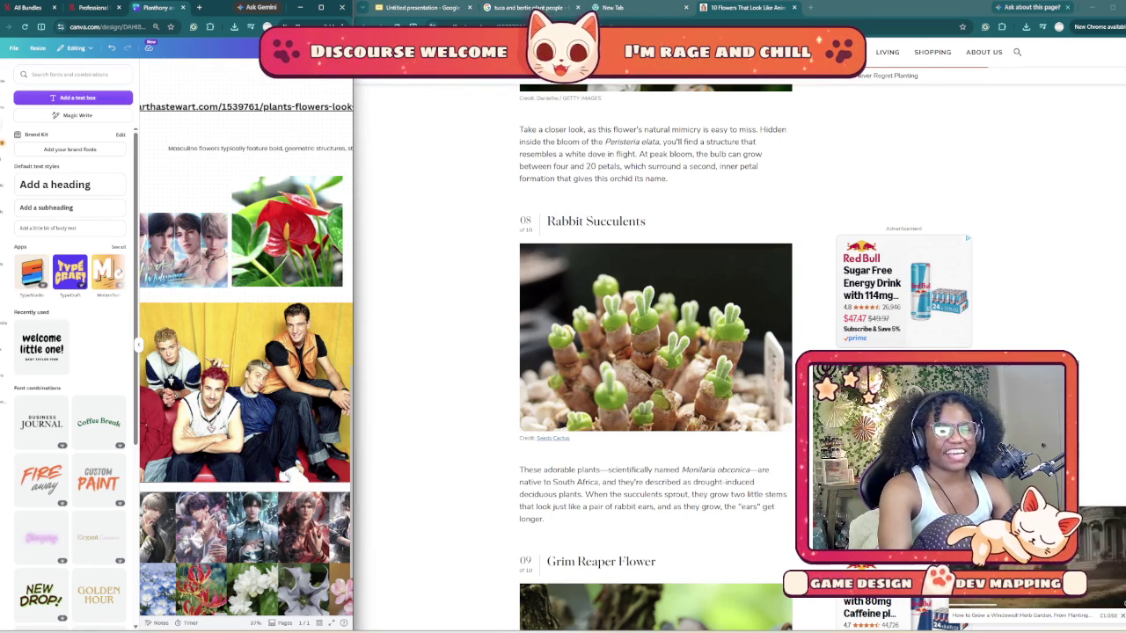
scroll(655, 352, "down", 1)
scroll(656, 352, "down", 1)
scroll(656, 352, "down", 1)
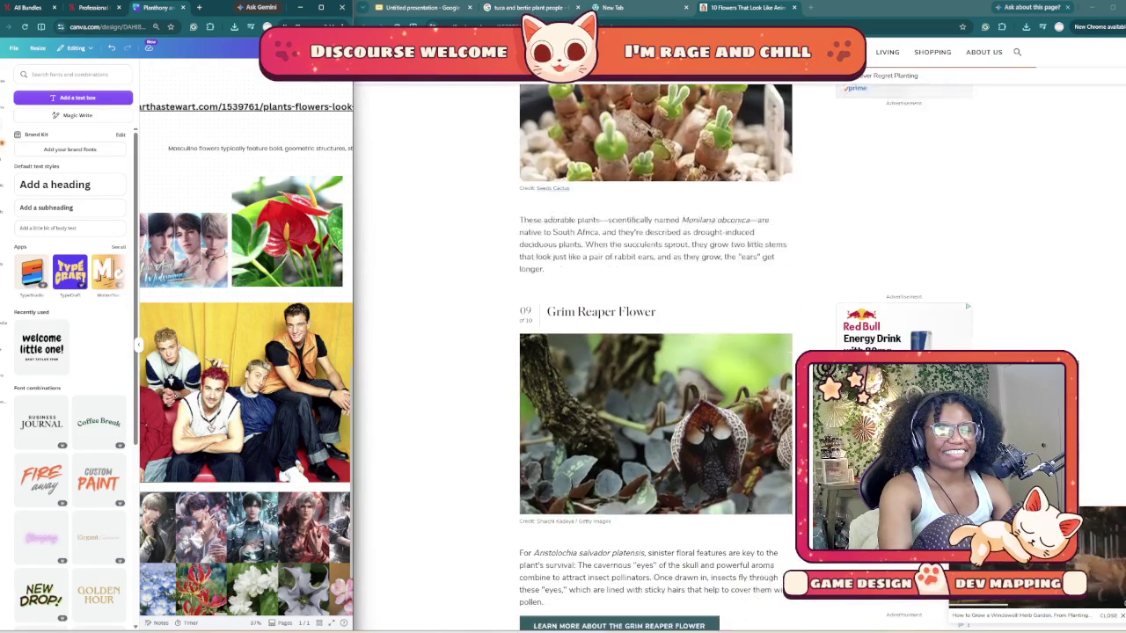
scroll(655, 352, "down", 1)
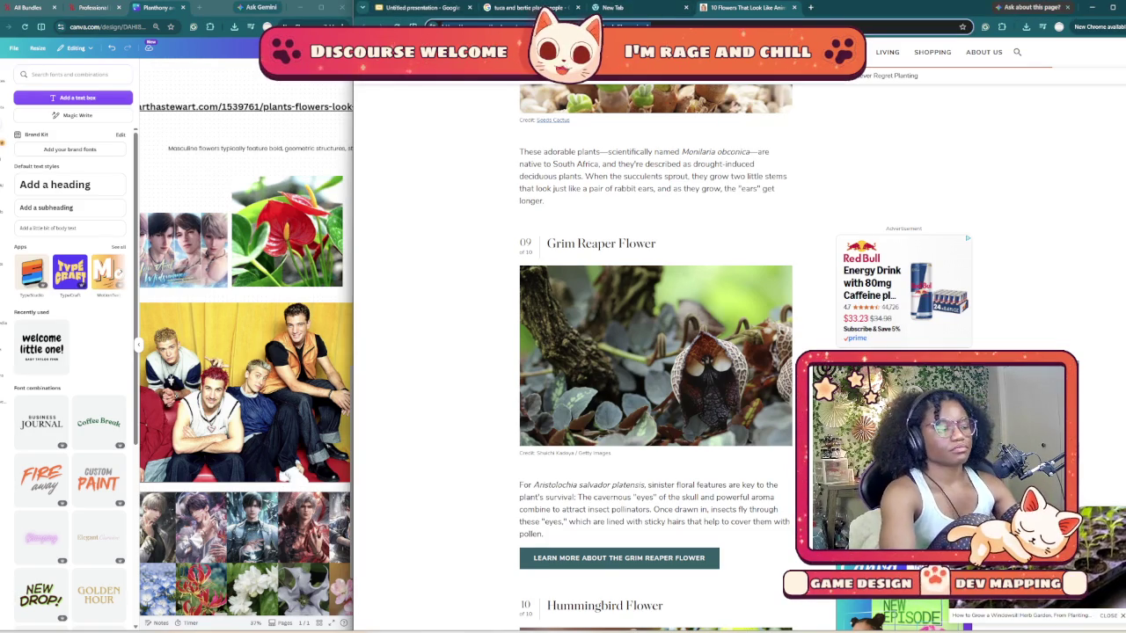
- Search the web for 'green cartoon characters'
key("ctrl+l")
key("Escape")
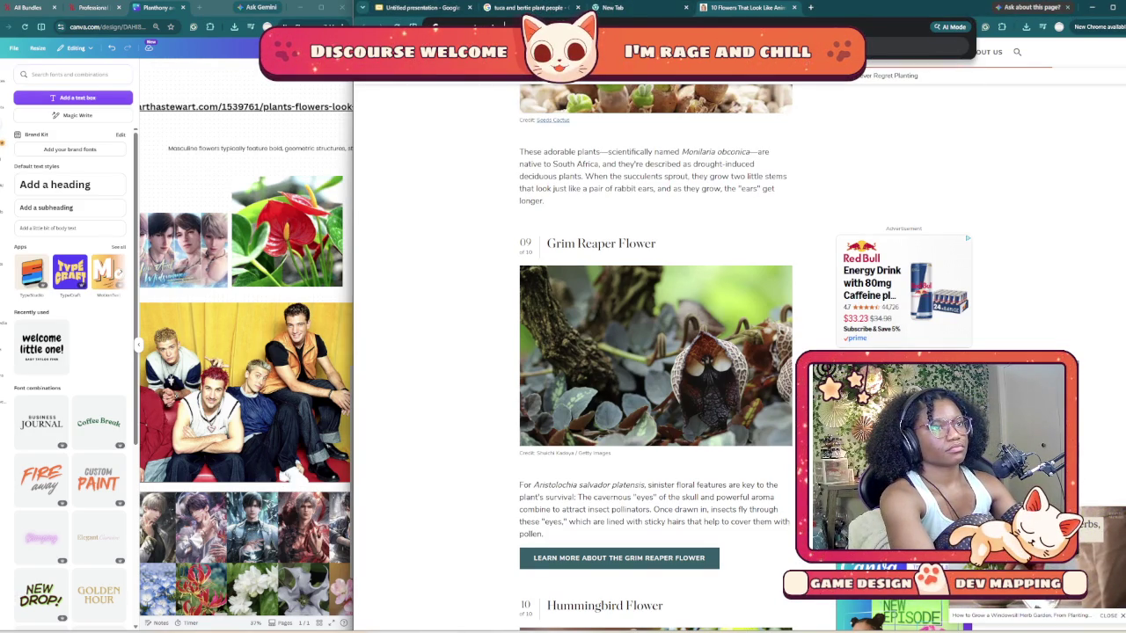
key("Return")
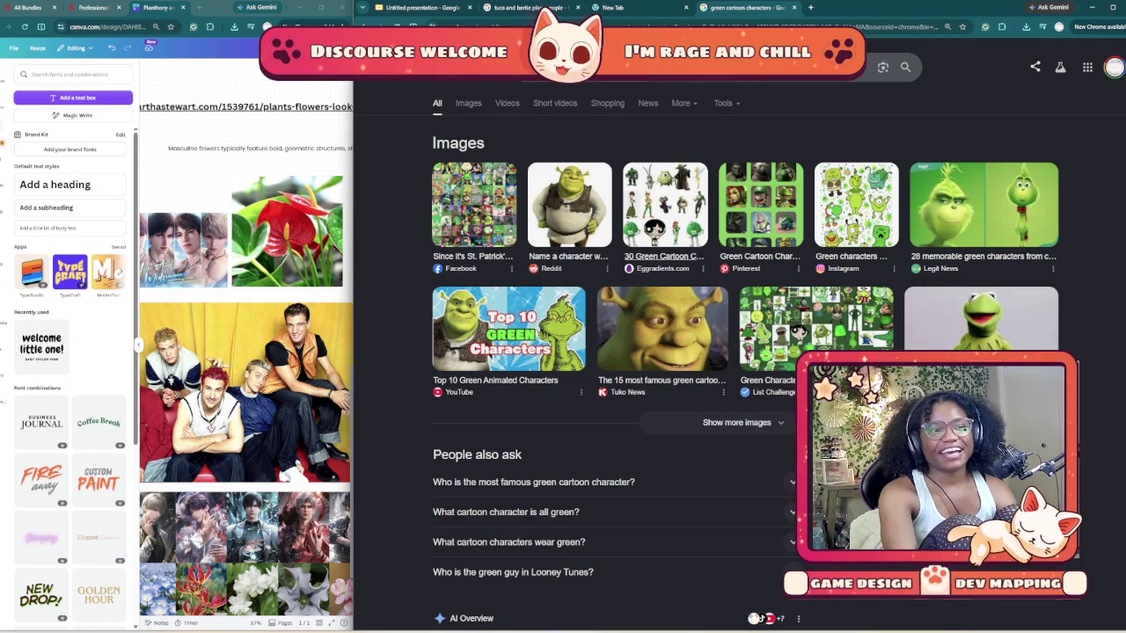
- Preview the Facebook, Pinterest and List Challenges images, then visit the List Challenges Green Characters page
left_click(474, 204)
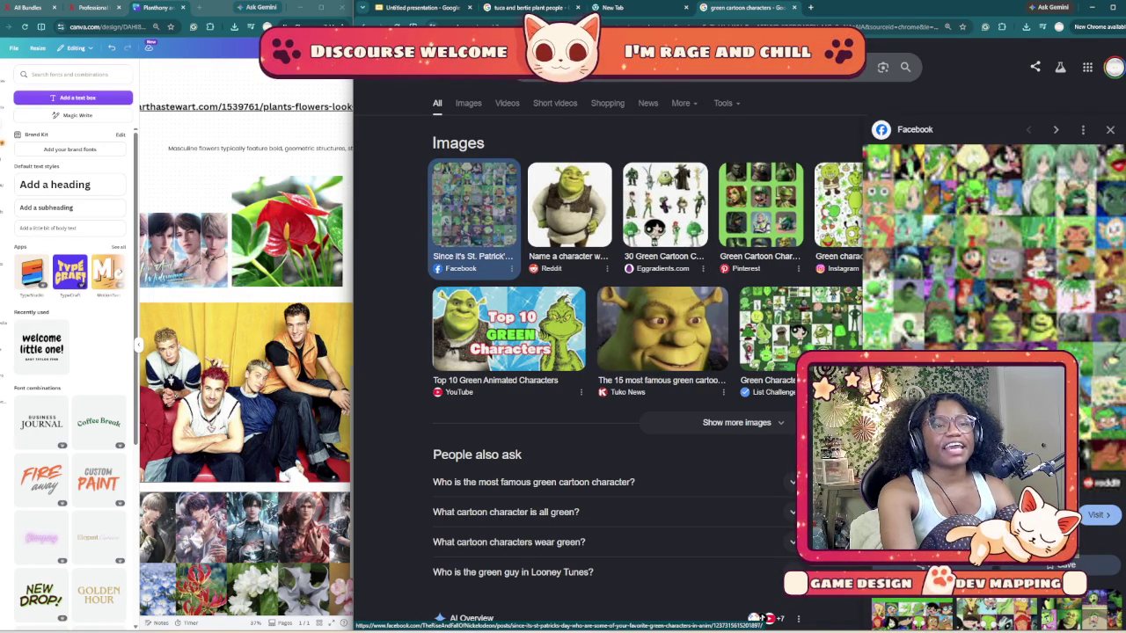
left_click(760, 207)
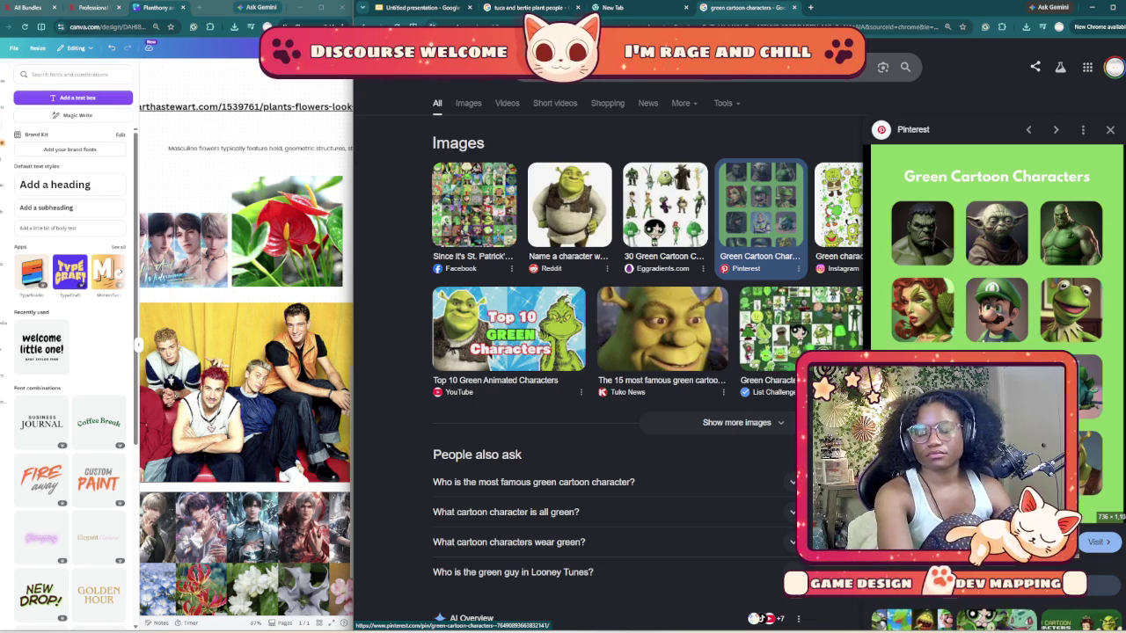
left_click(800, 330)
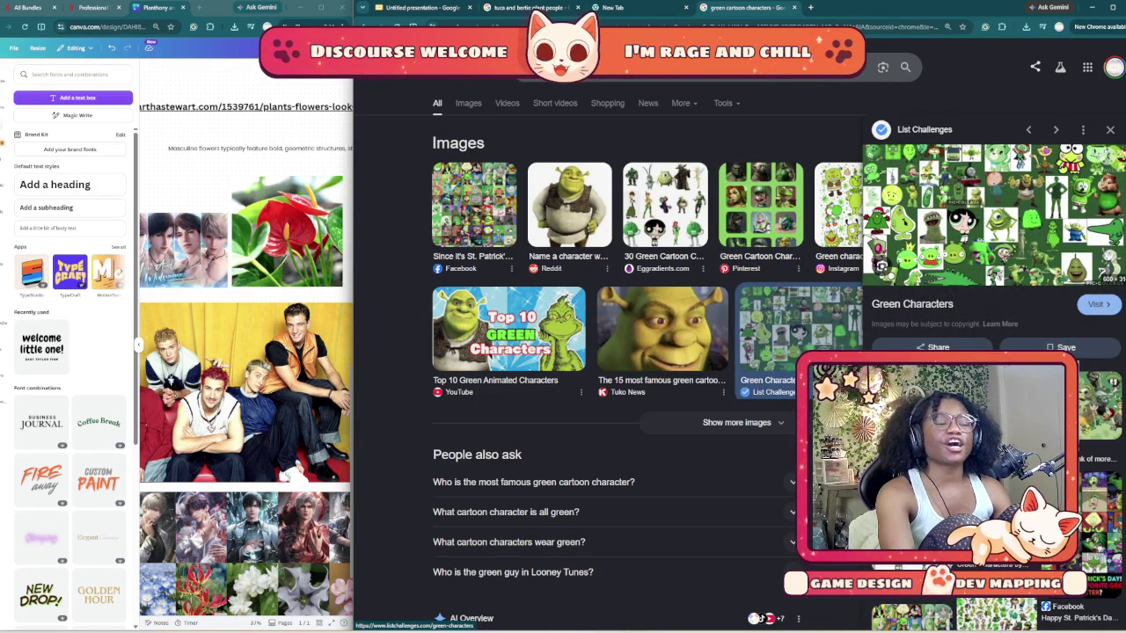
left_click(994, 215)
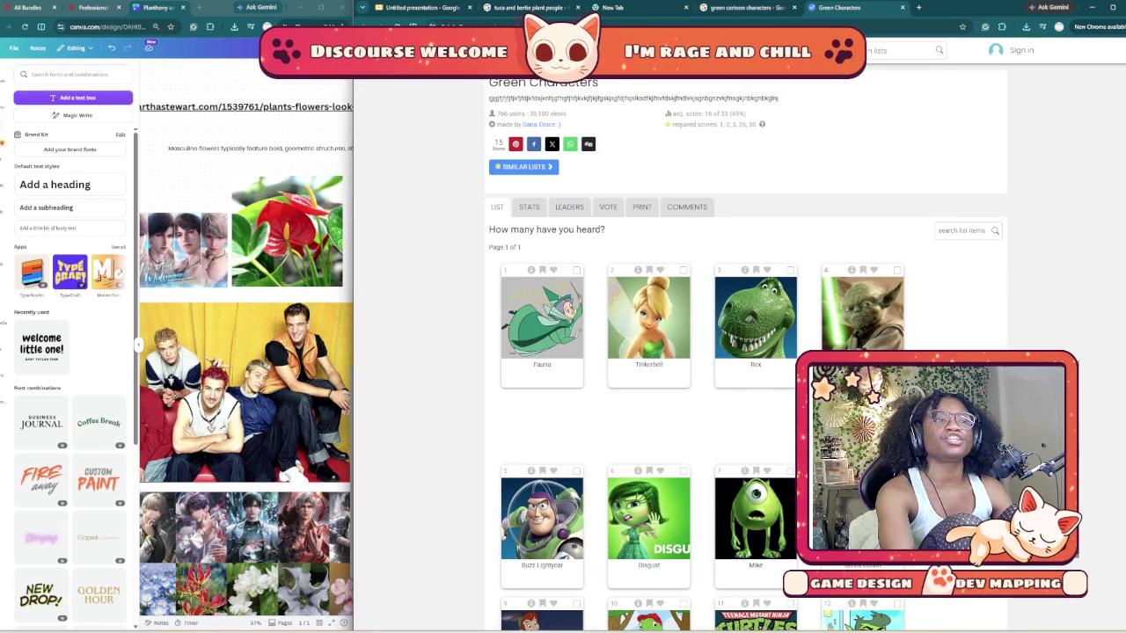
scroll(363, 585, "down", 2)
scroll(364, 585, "down", 1)
scroll(363, 585, "down", 1)
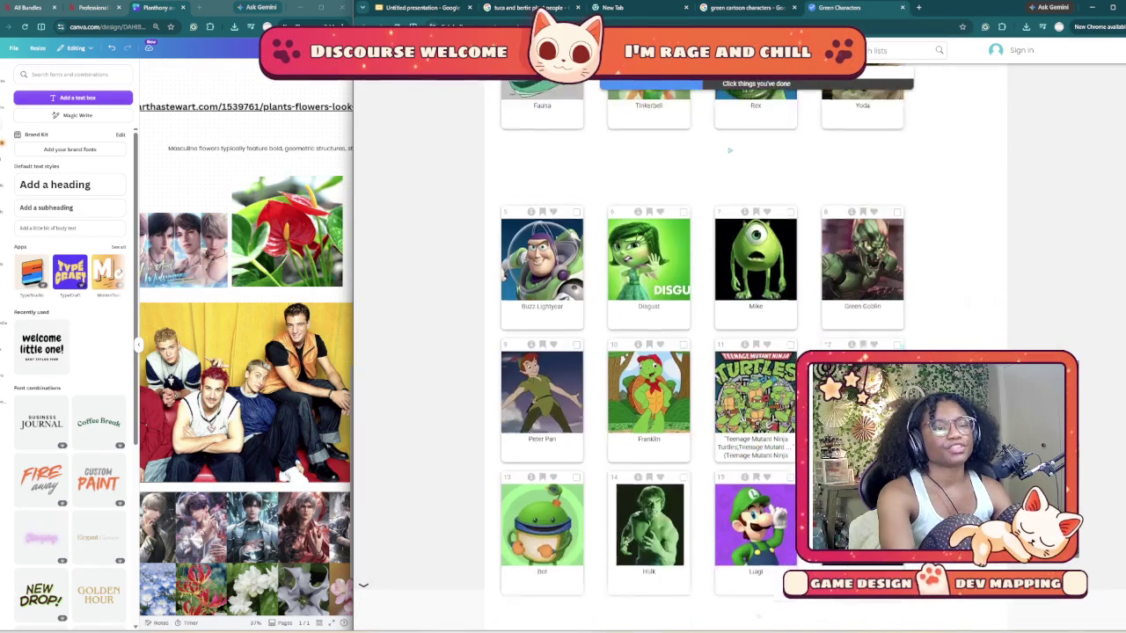
scroll(364, 585, "down", 1)
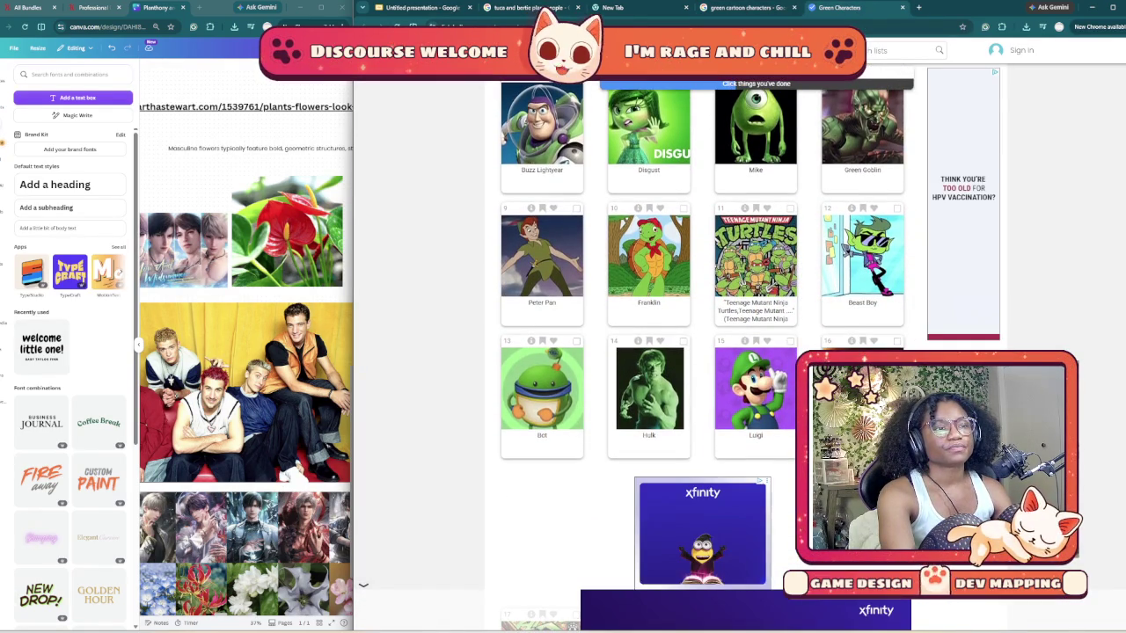
scroll(363, 585, "down", 1)
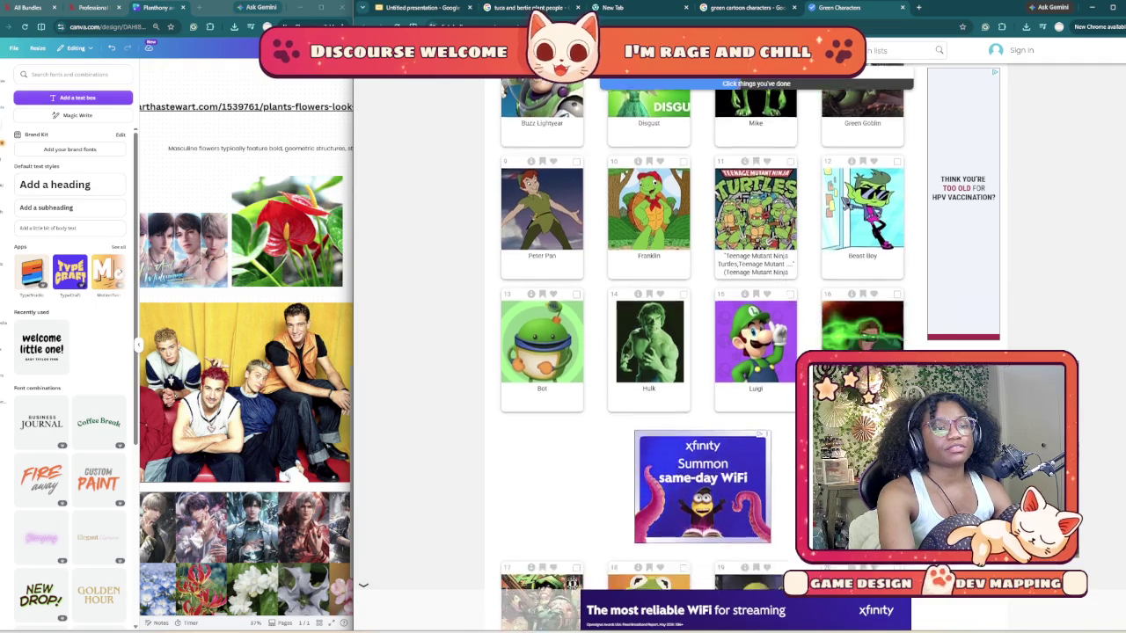
scroll(363, 585, "down", 2)
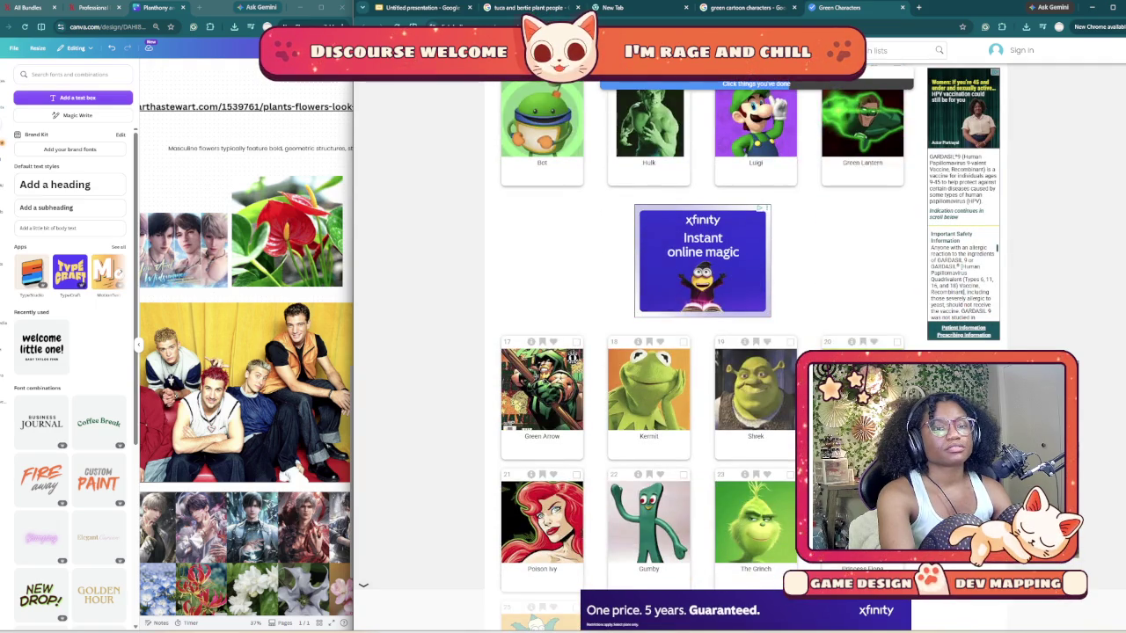
scroll(363, 585, "down", 2)
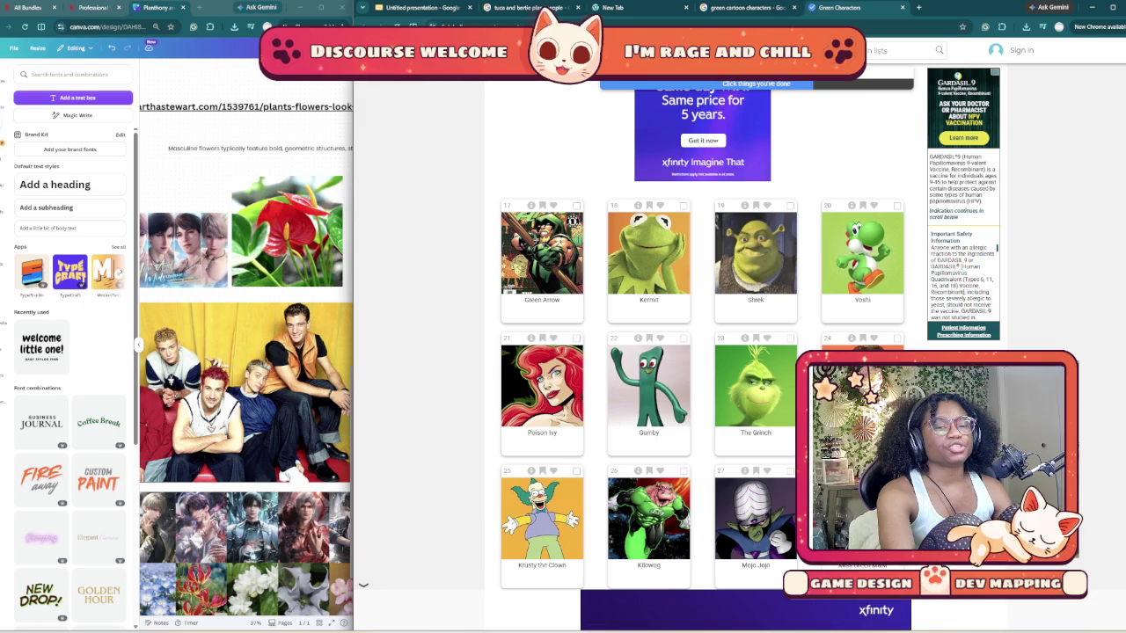
scroll(364, 585, "down", 1)
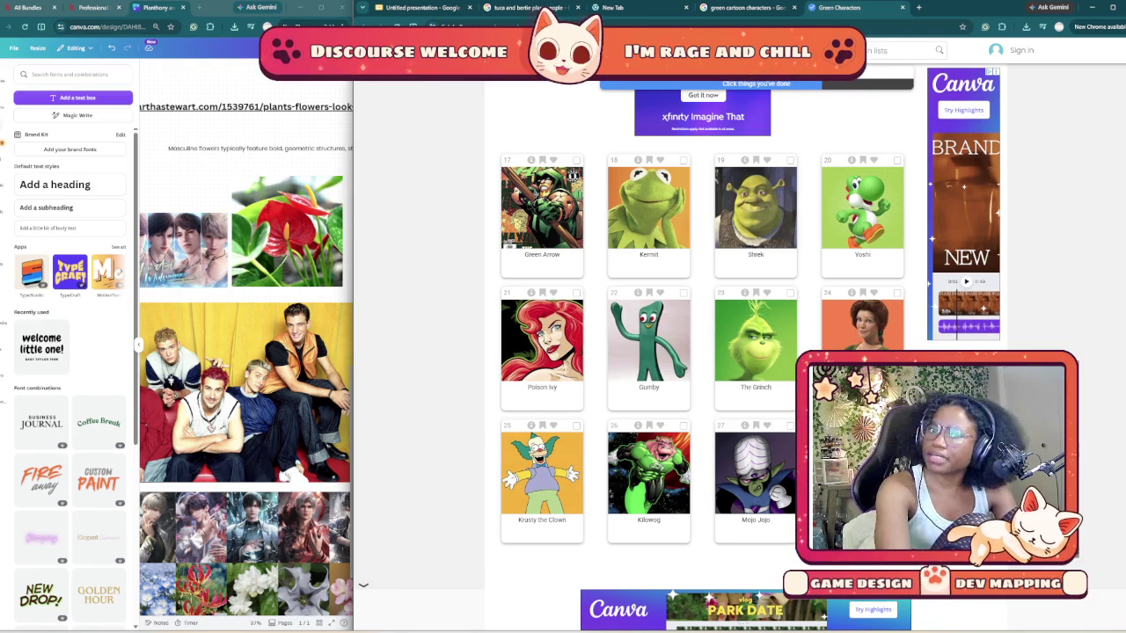
scroll(703, 352, "down", 1)
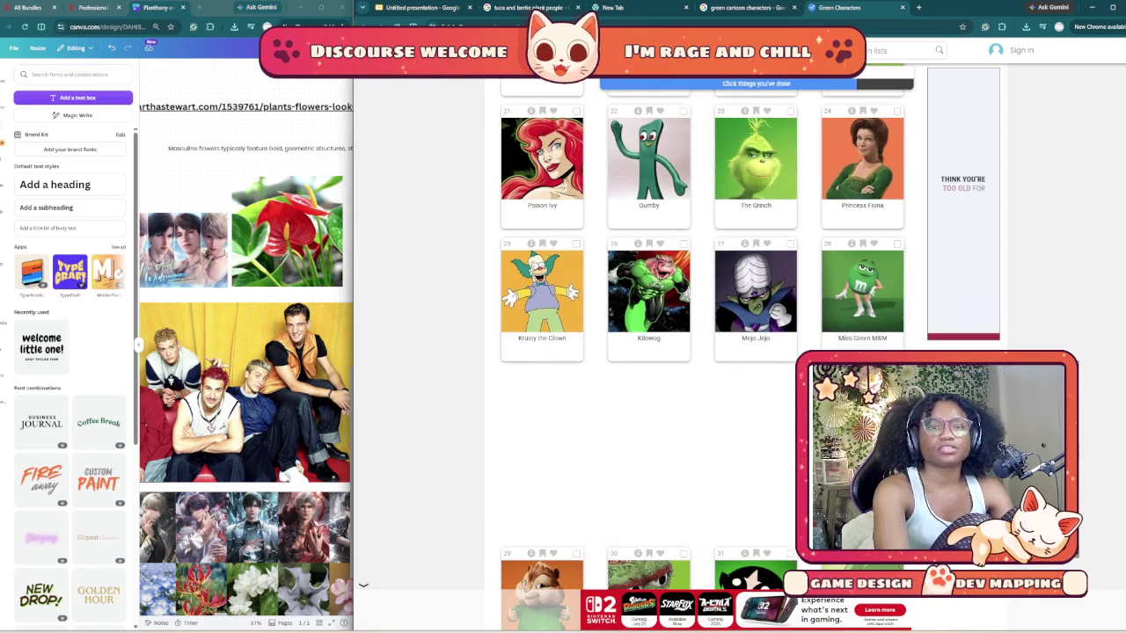
scroll(704, 352, "down", 3)
scroll(704, 352, "down", 2)
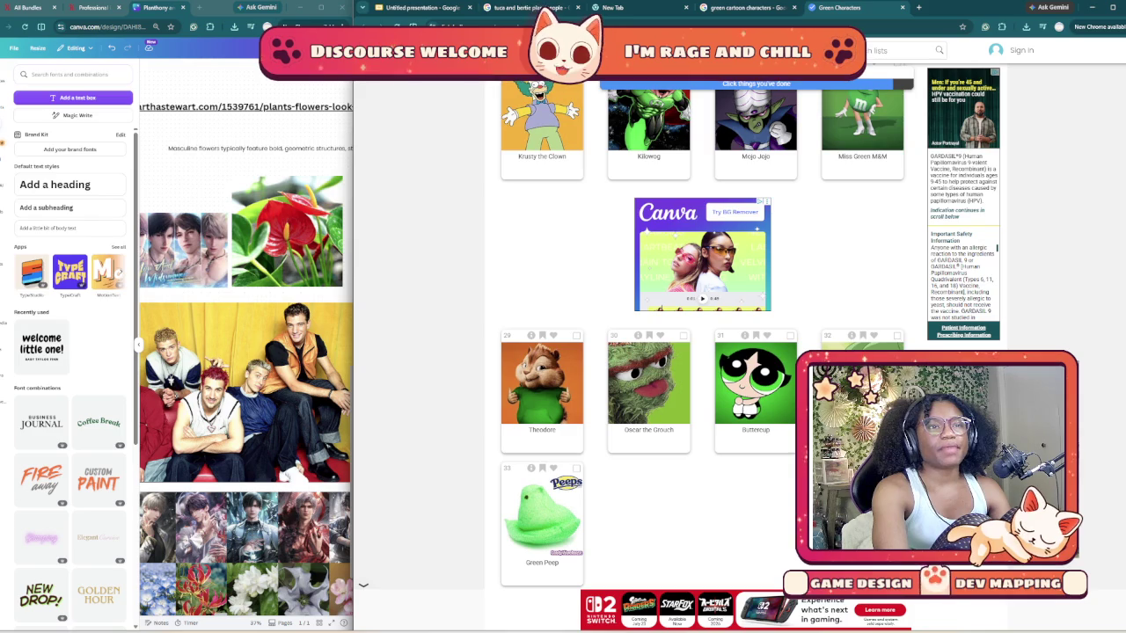
scroll(702, 334, "up", 4)
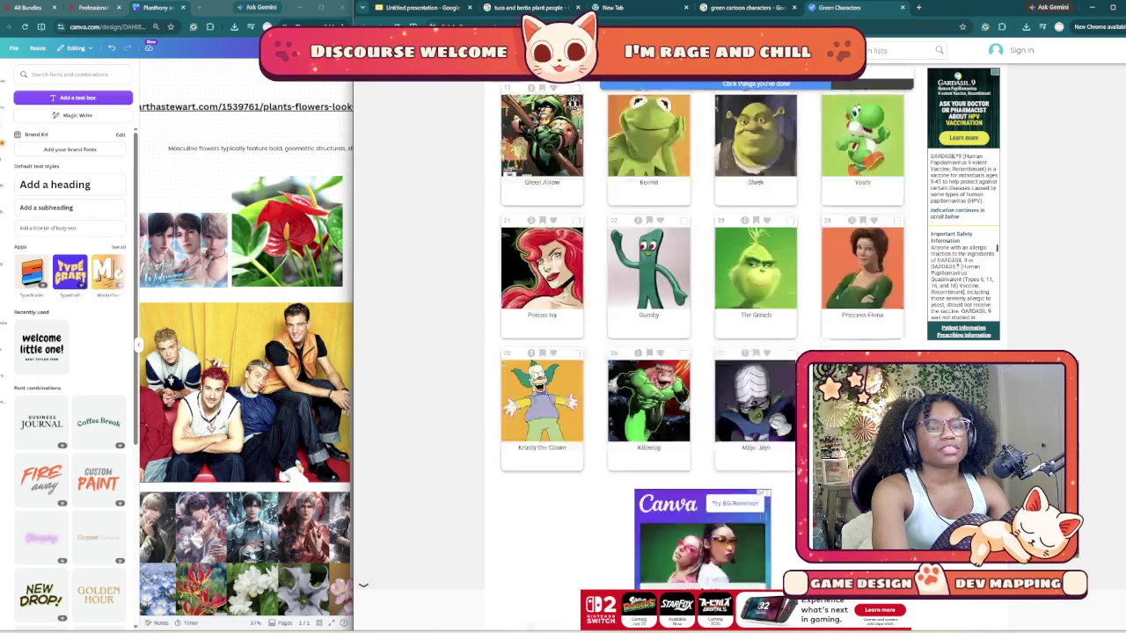
scroll(702, 334, "up", 3)
scroll(702, 334, "up", 3)
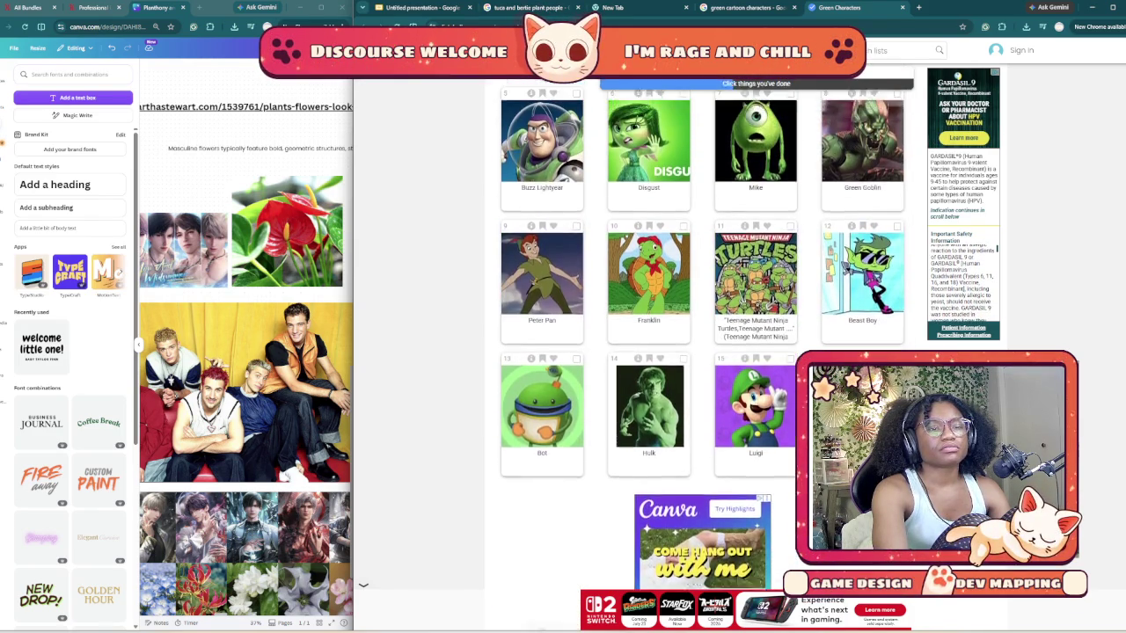
scroll(702, 334, "up", 2)
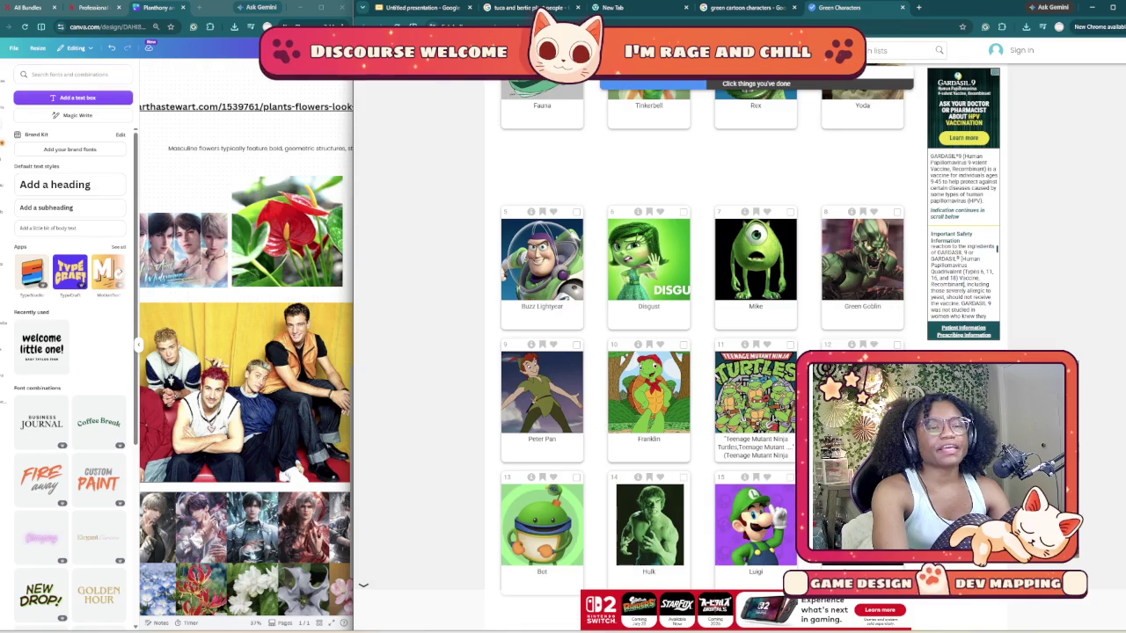
scroll(702, 334, "up", 1)
scroll(702, 334, "up", 1)
scroll(702, 335, "up", 2)
scroll(702, 334, "down", 1)
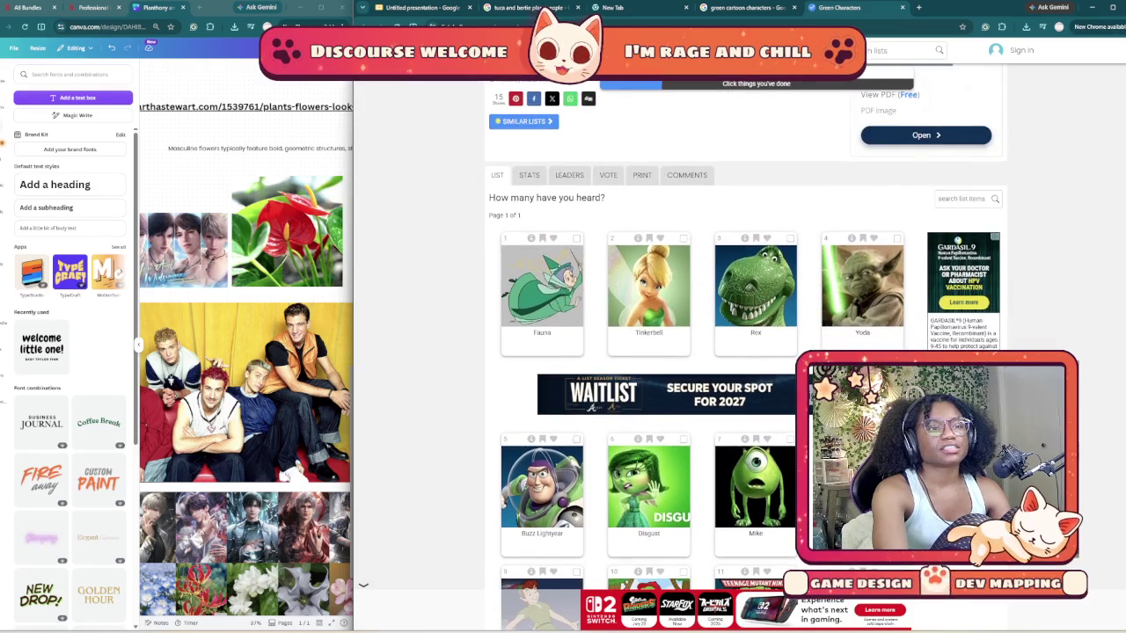
scroll(702, 334, "down", 1)
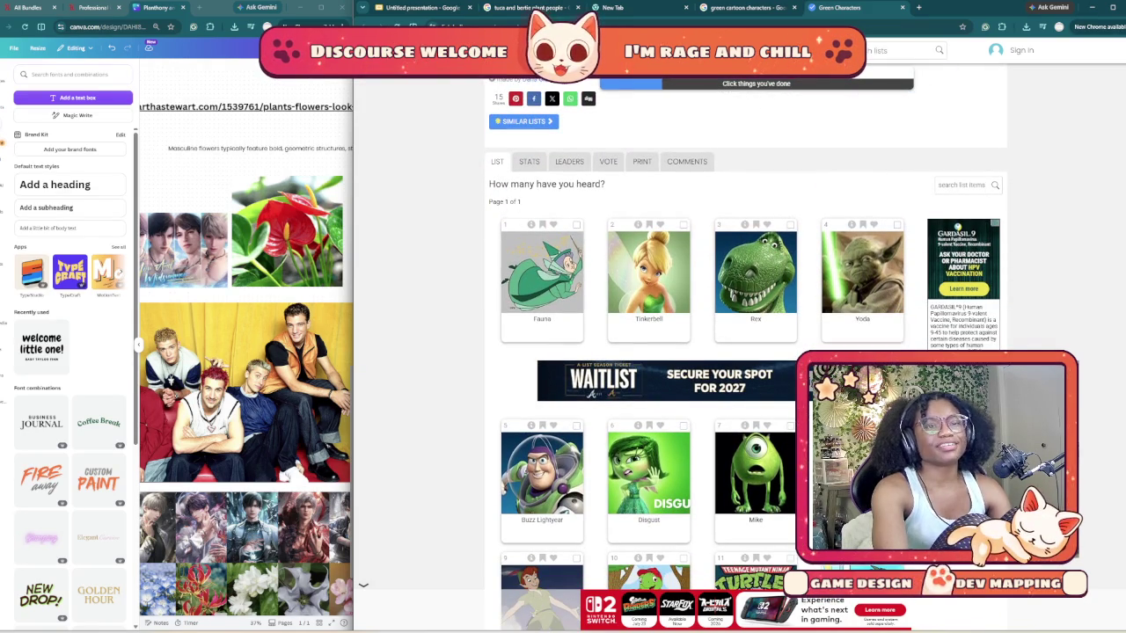
scroll(702, 334, "down", 2)
scroll(702, 335, "down", 1)
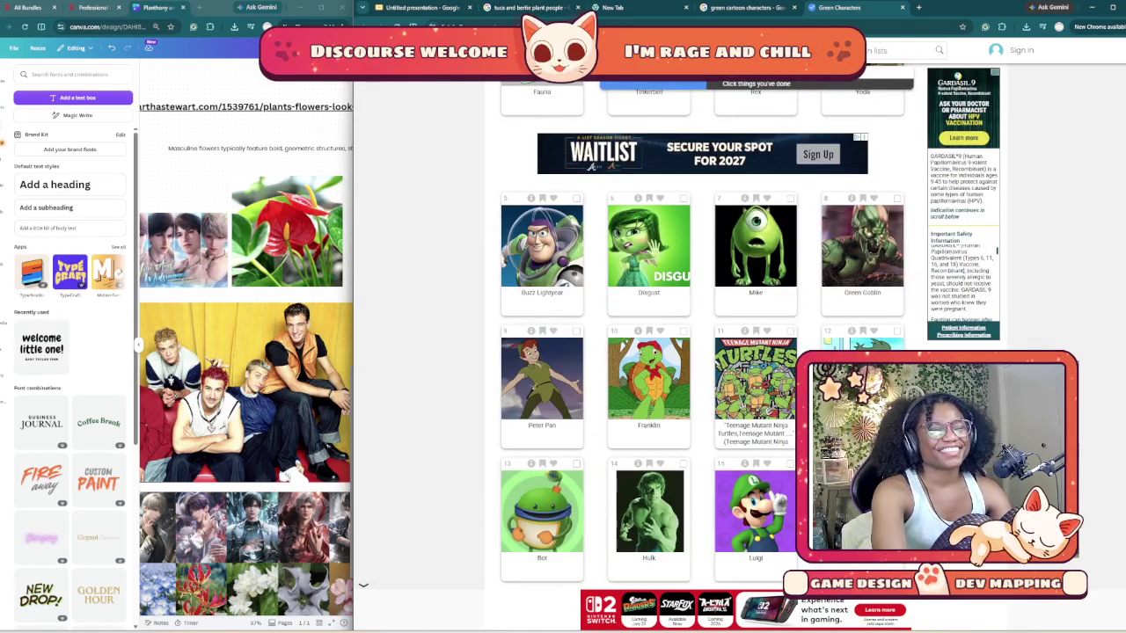
scroll(702, 334, "down", 1)
scroll(702, 334, "down", 1)
scroll(702, 335, "down", 1)
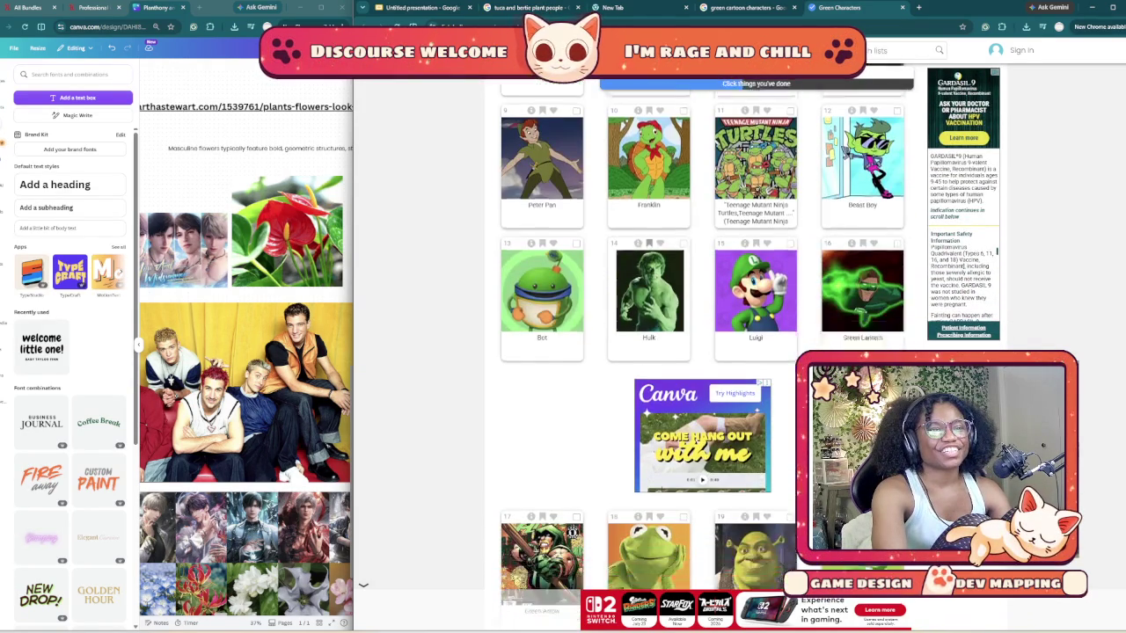
scroll(702, 334, "down", 3)
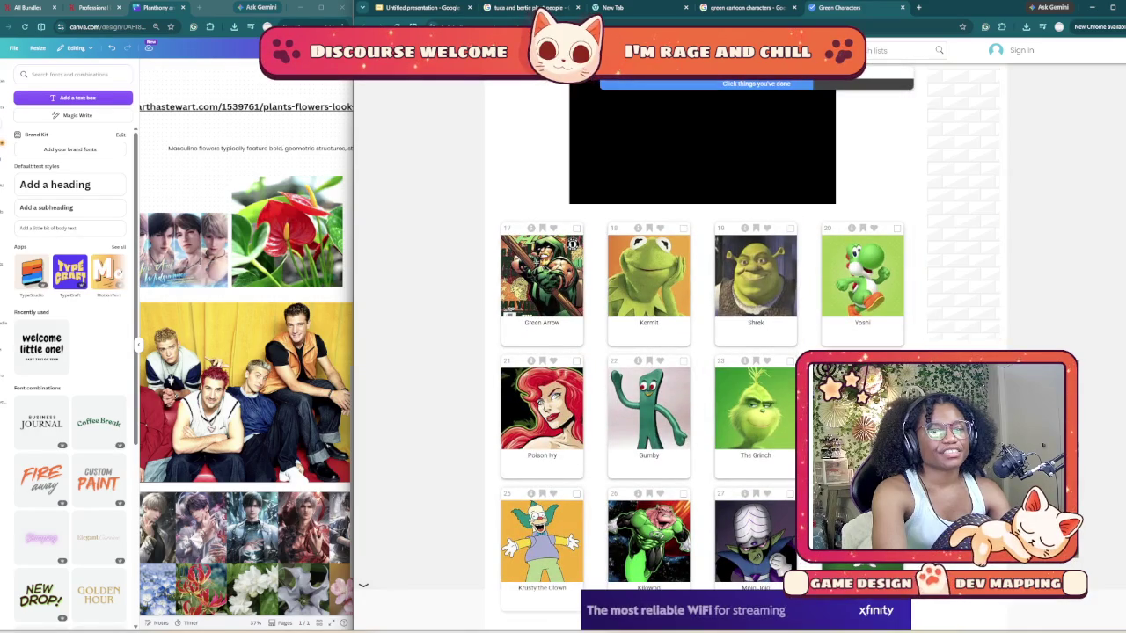
scroll(702, 335, "down", 2)
scroll(702, 335, "down", 2)
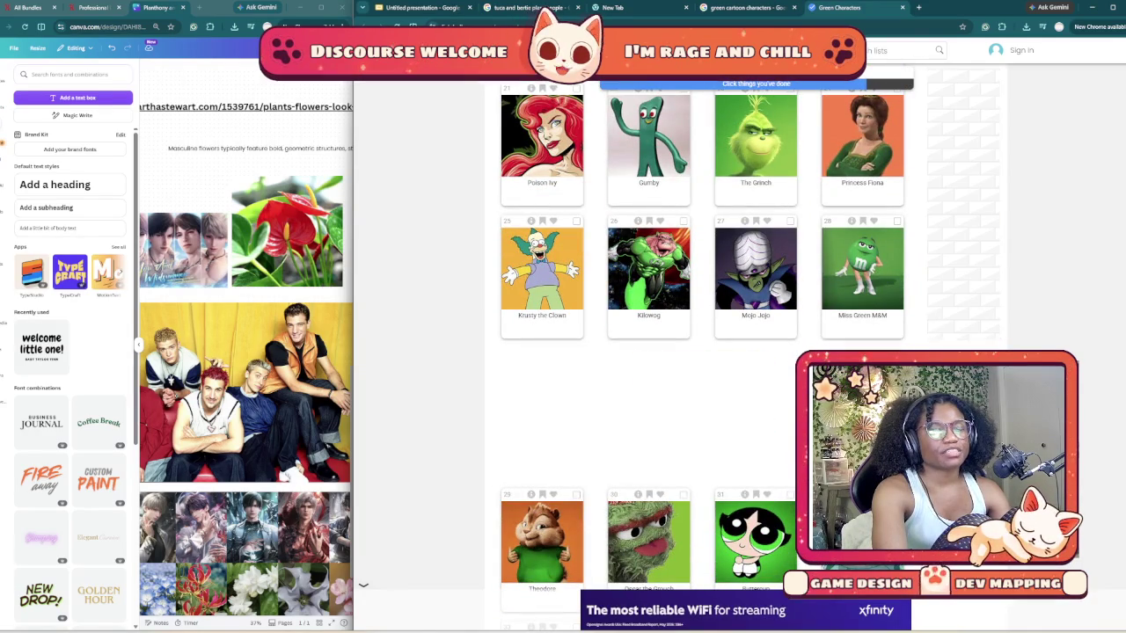
scroll(702, 334, "down", 1)
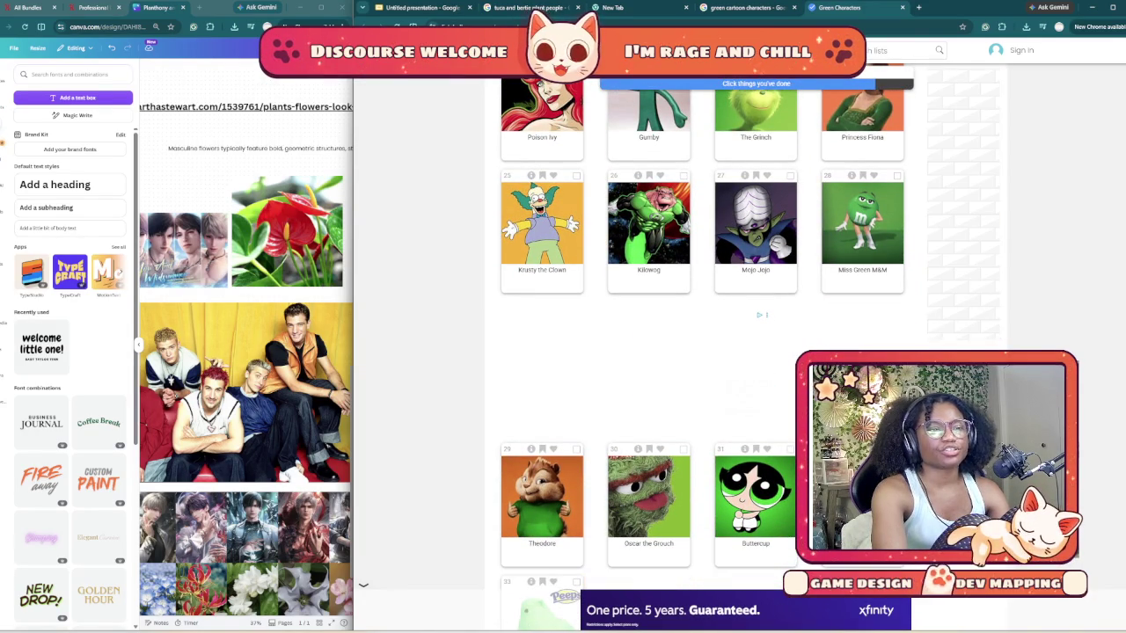
scroll(703, 334, "down", 1)
scroll(702, 334, "down", 2)
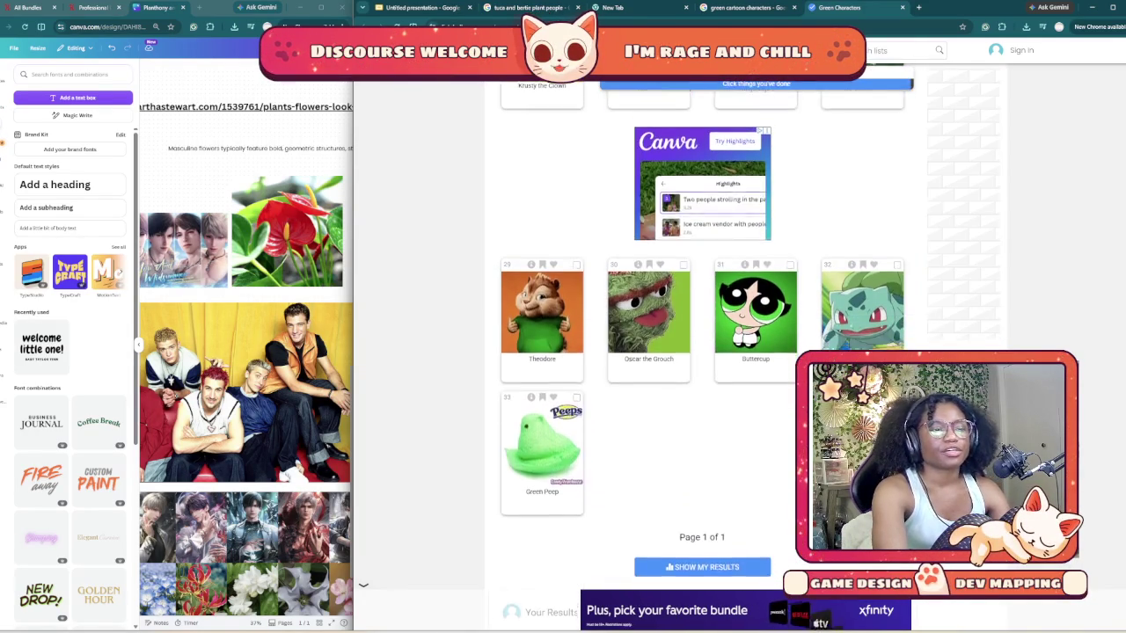
scroll(702, 352, "down", 3)
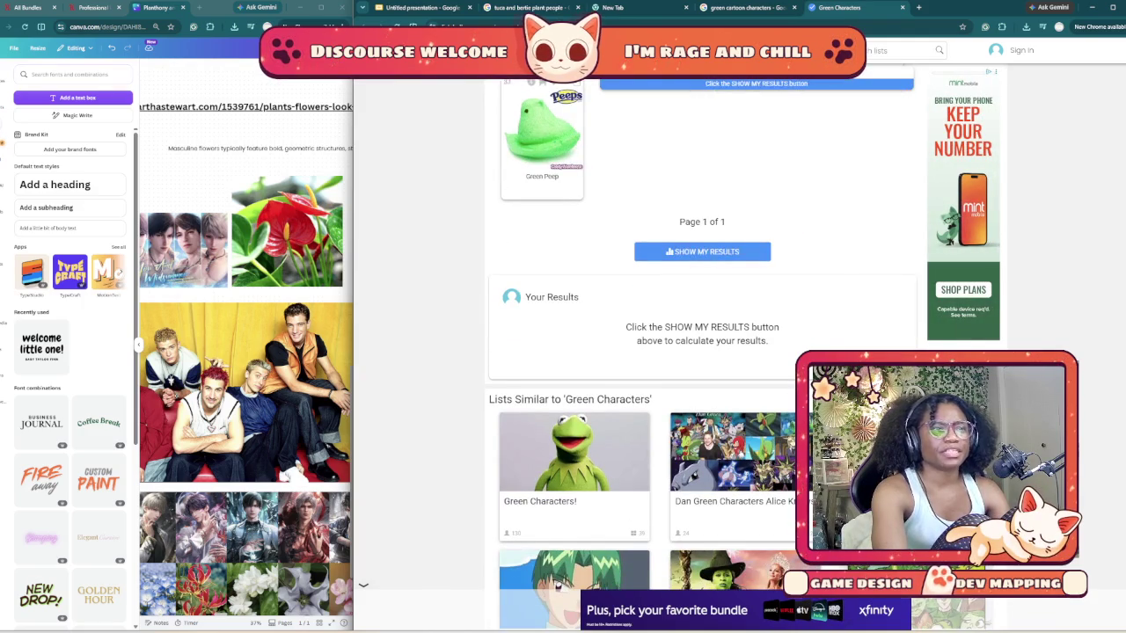
scroll(739, 264, "up", 1)
scroll(739, 264, "down", 4)
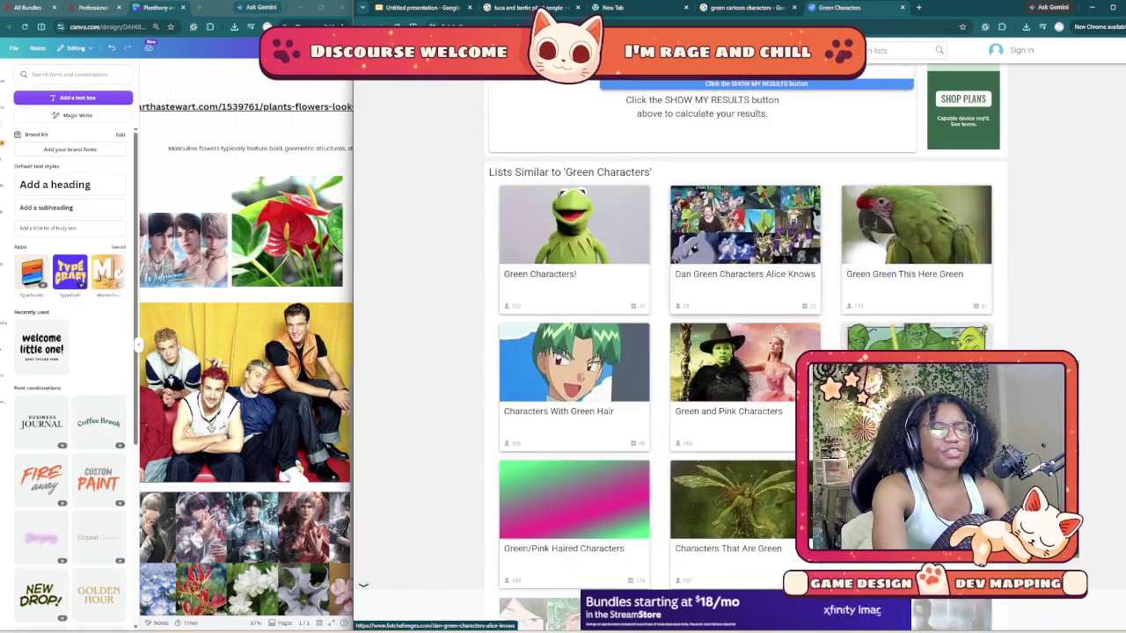
scroll(739, 264, "down", 4)
scroll(739, 263, "up", 1)
scroll(739, 264, "up", 2)
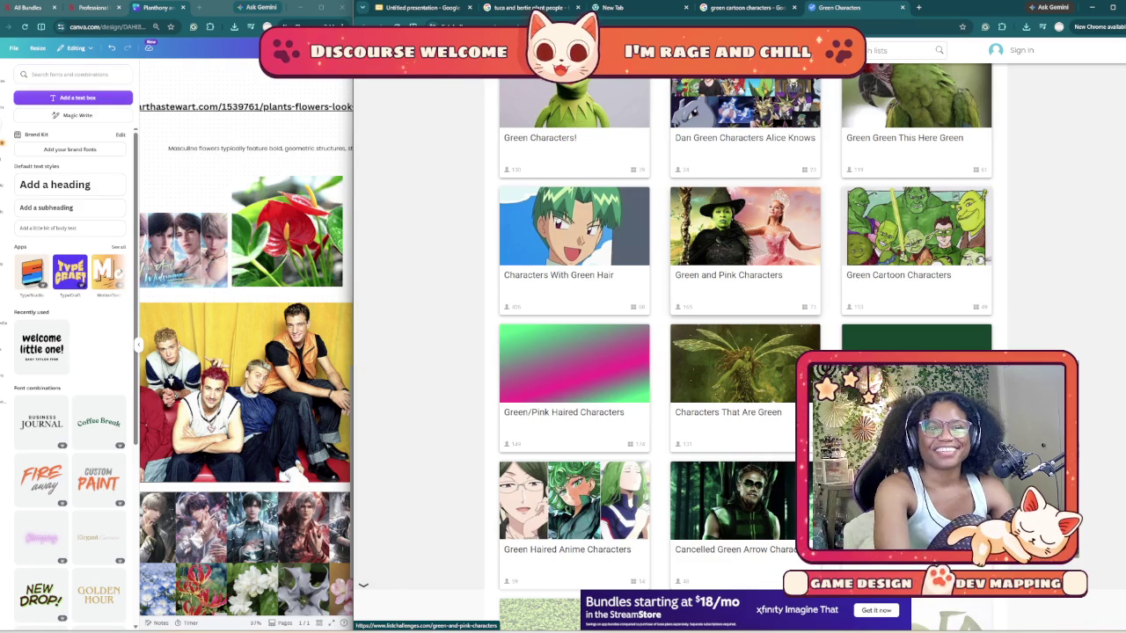
scroll(745, 246, "down", 1)
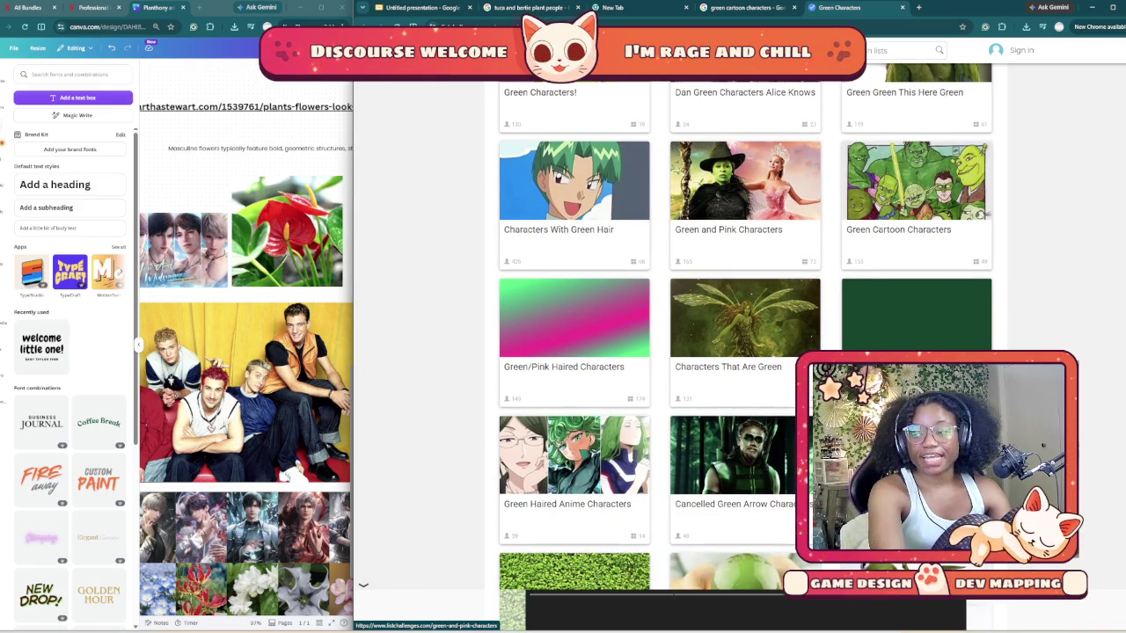
scroll(746, 352, "down", 1)
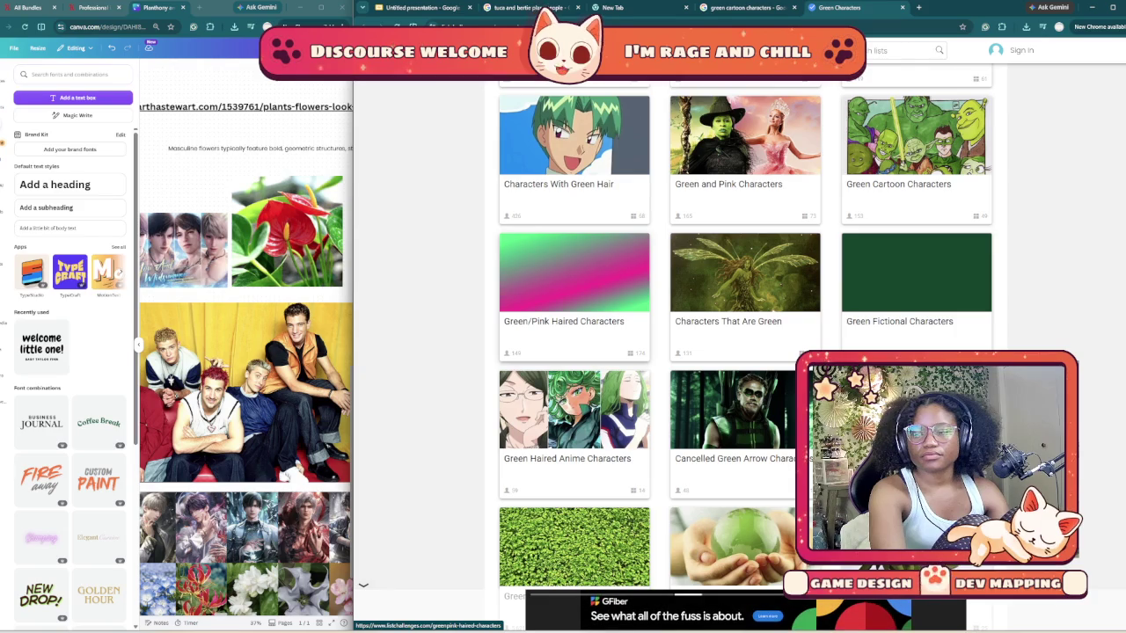
scroll(575, 290, "up", 1)
scroll(575, 290, "up", 2)
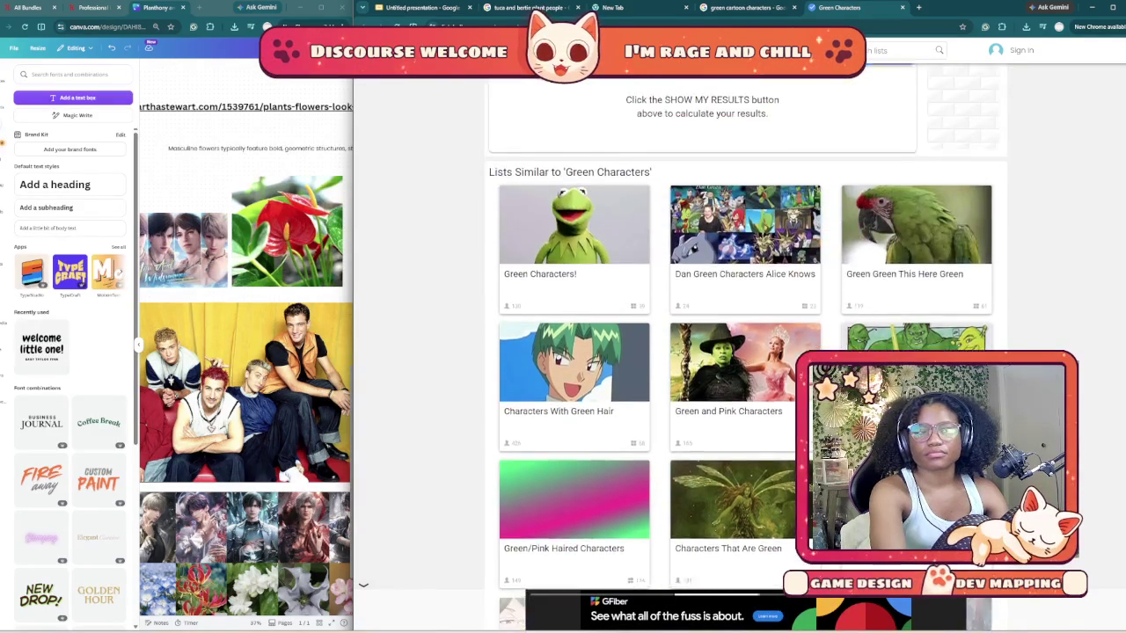
scroll(575, 290, "up", 3)
scroll(695, 343, "up", 1)
scroll(695, 343, "up", 4)
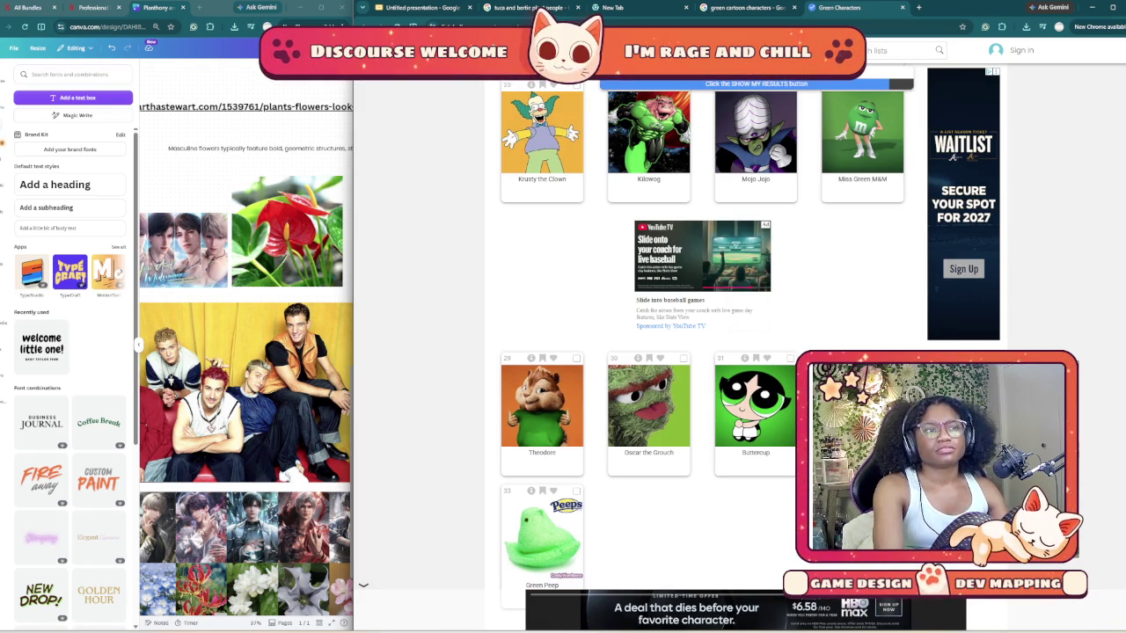
- Scroll up and down through the Green Characters list on List Challenges
scroll(704, 352, "down", 1)
scroll(703, 352, "down", 2)
scroll(704, 352, "down", 1)
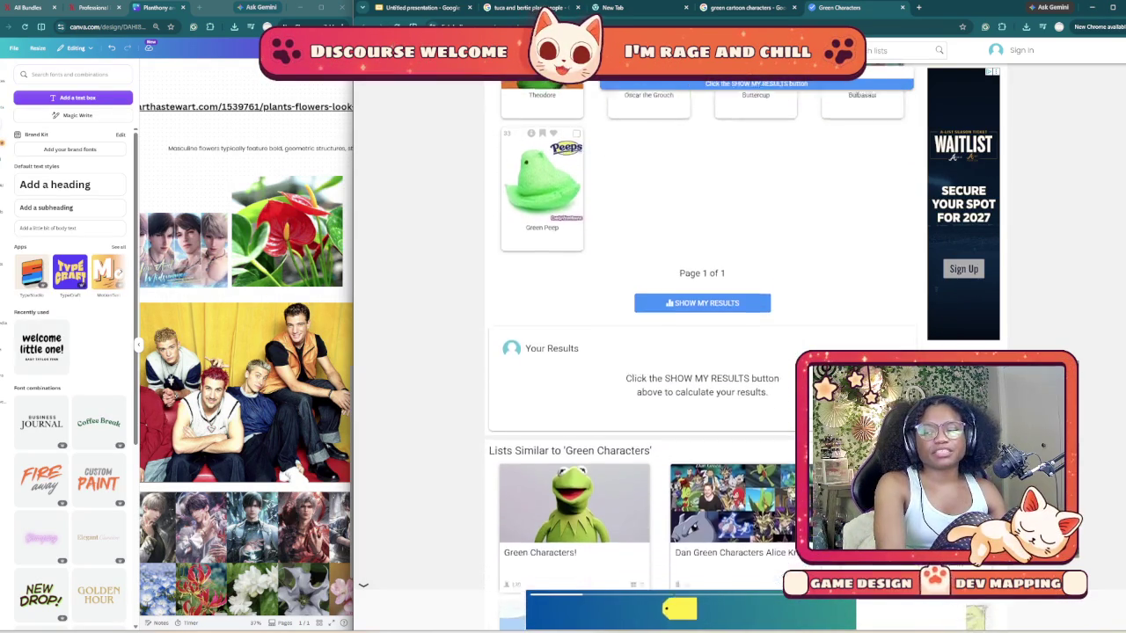
scroll(704, 352, "down", 1)
scroll(704, 352, "down", 2)
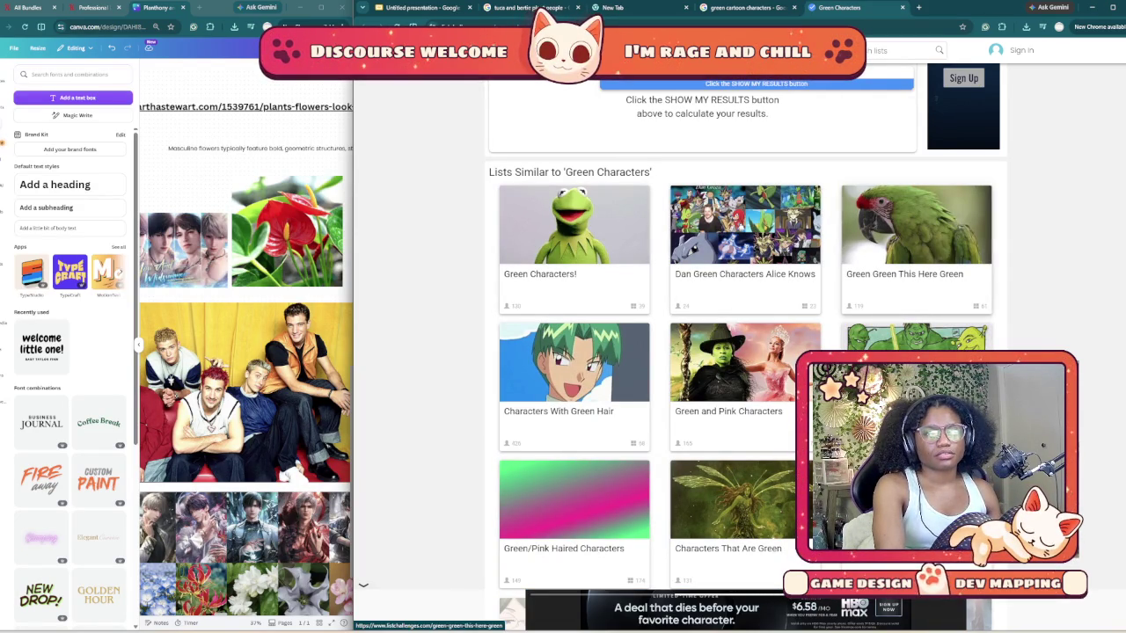
scroll(747, 352, "down", 1)
scroll(747, 352, "down", 1)
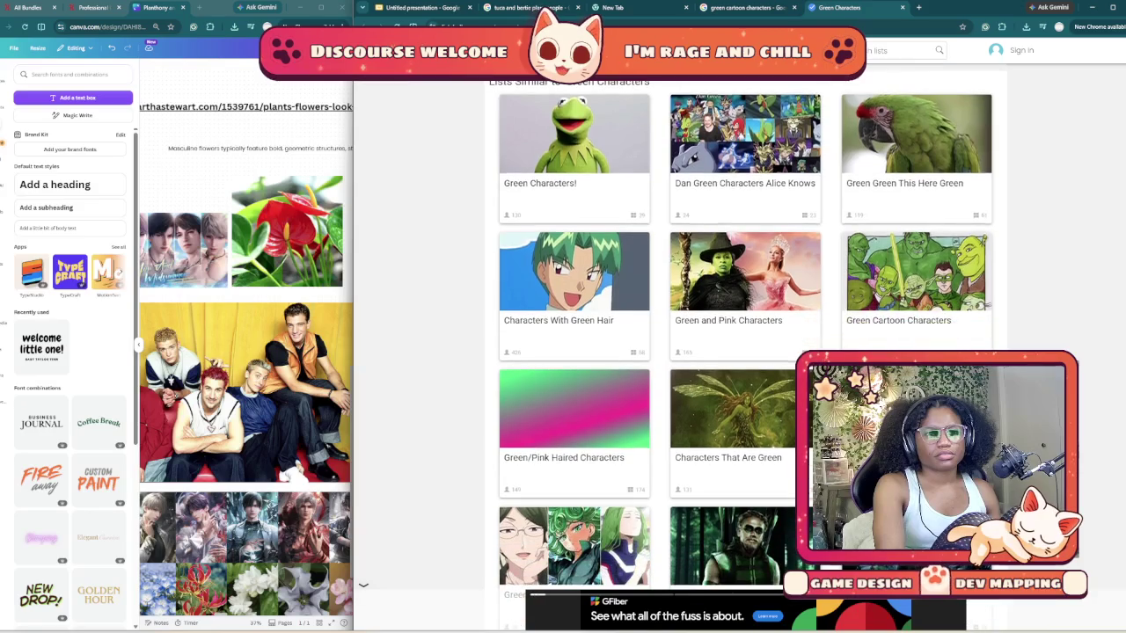
scroll(748, 352, "down", 5)
scroll(747, 352, "down", 3)
scroll(747, 352, "up", 6)
scroll(748, 352, "up", 4)
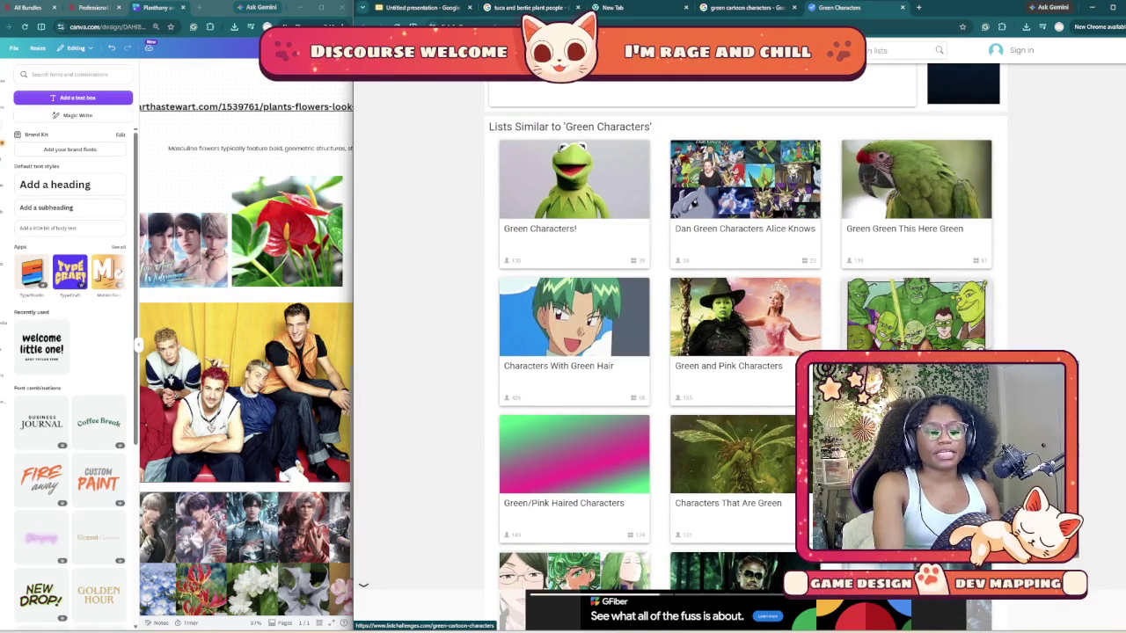
scroll(748, 352, "down", 4)
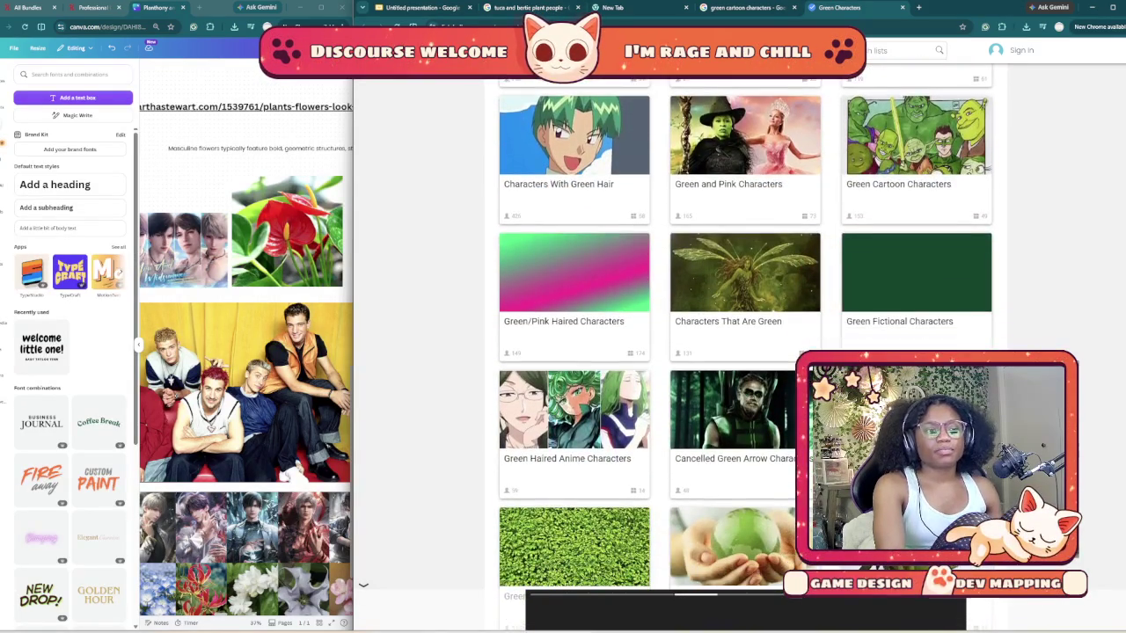
scroll(748, 352, "down", 2)
scroll(748, 352, "down", 4)
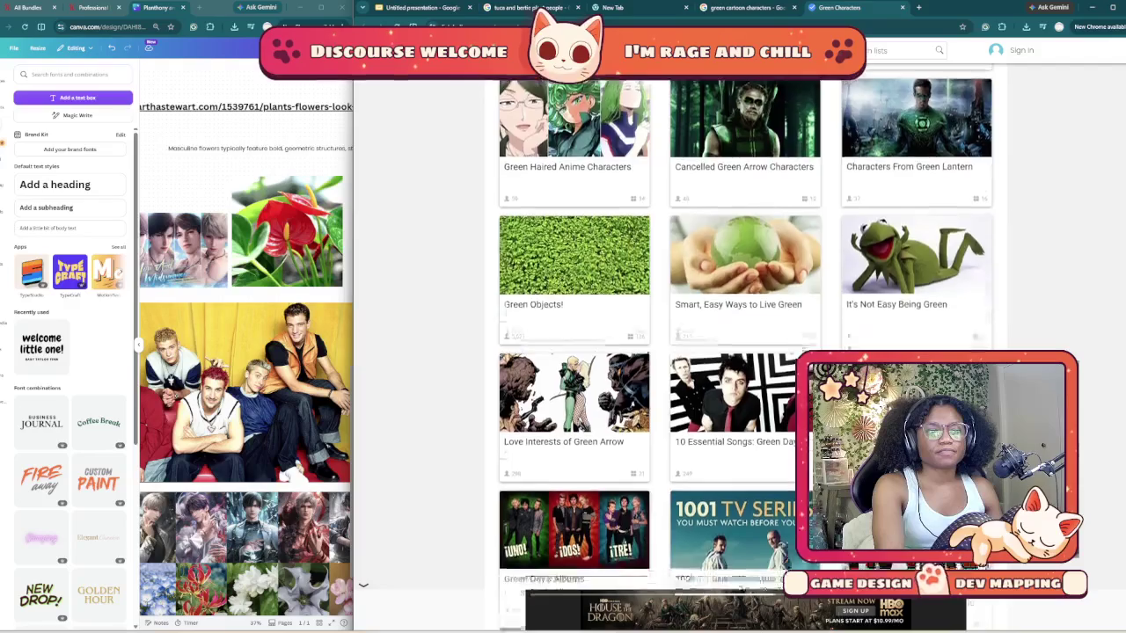
scroll(747, 352, "down", 7)
scroll(748, 352, "down", 5)
scroll(748, 352, "up", 11)
scroll(748, 352, "up", 11)
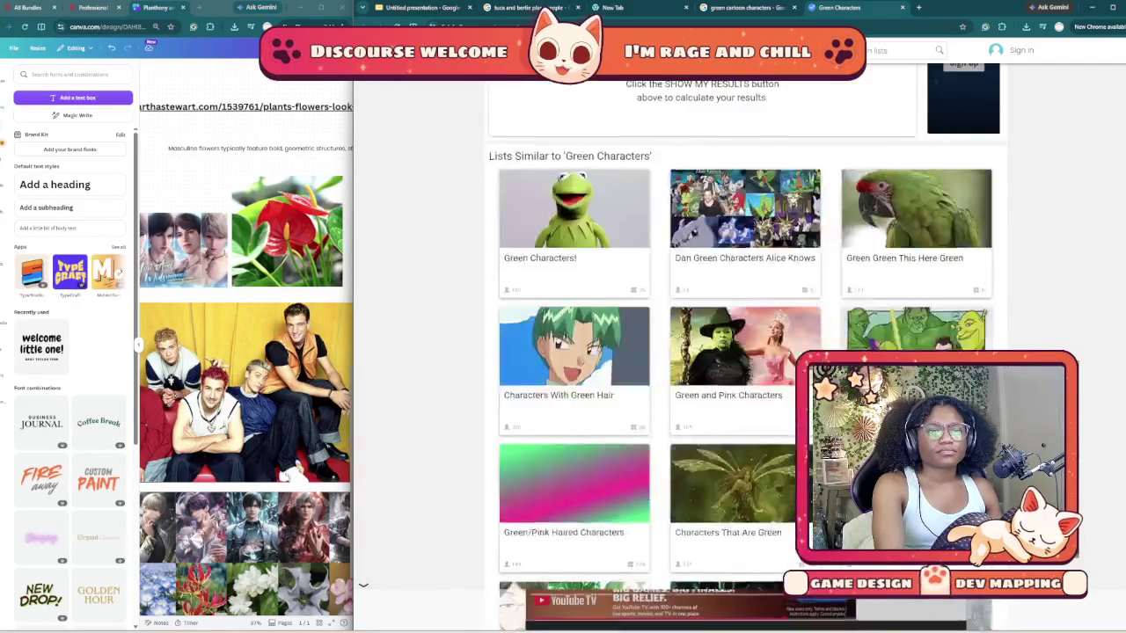
scroll(748, 352, "up", 6)
scroll(748, 352, "up", 2)
scroll(748, 352, "up", 1)
scroll(748, 352, "up", 1)
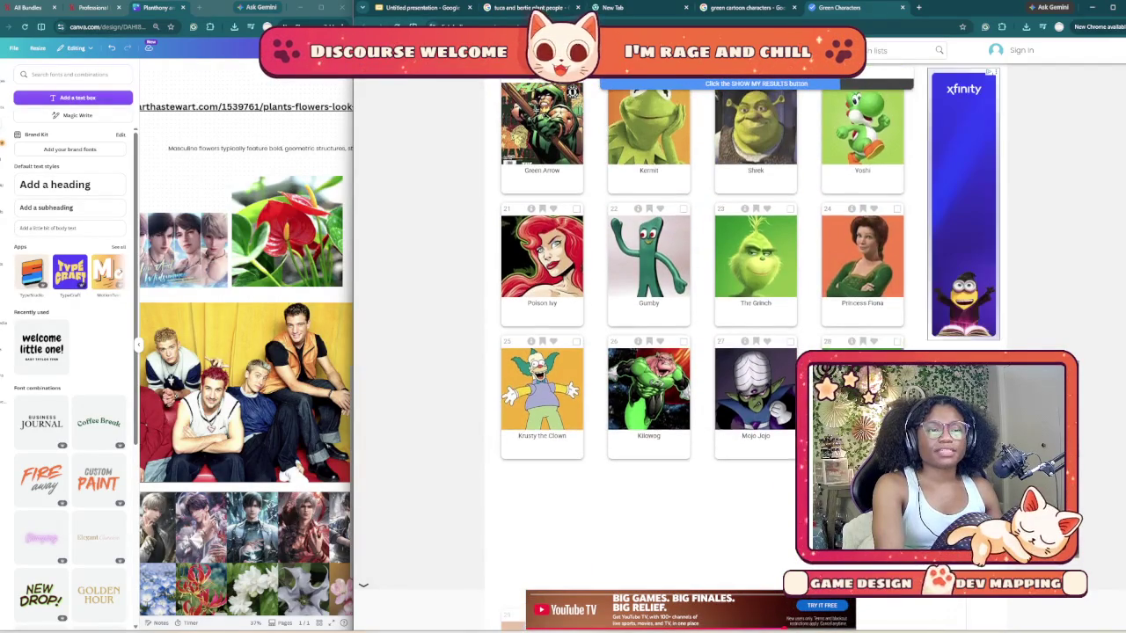
scroll(748, 352, "up", 3)
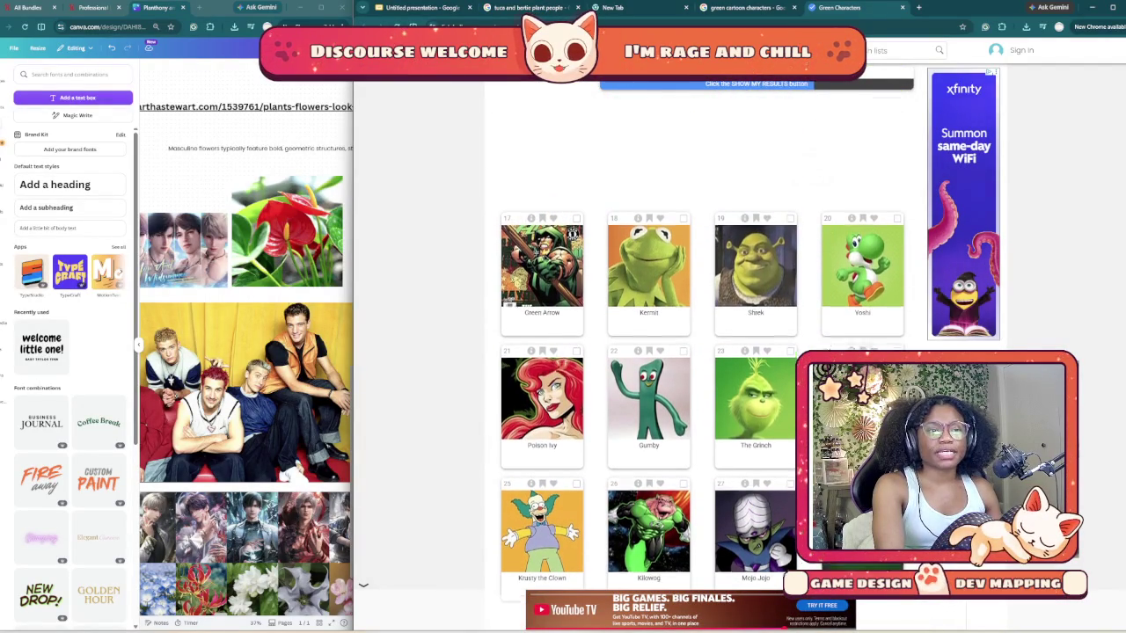
scroll(747, 352, "up", 3)
scroll(748, 352, "up", 2)
scroll(748, 352, "up", 2)
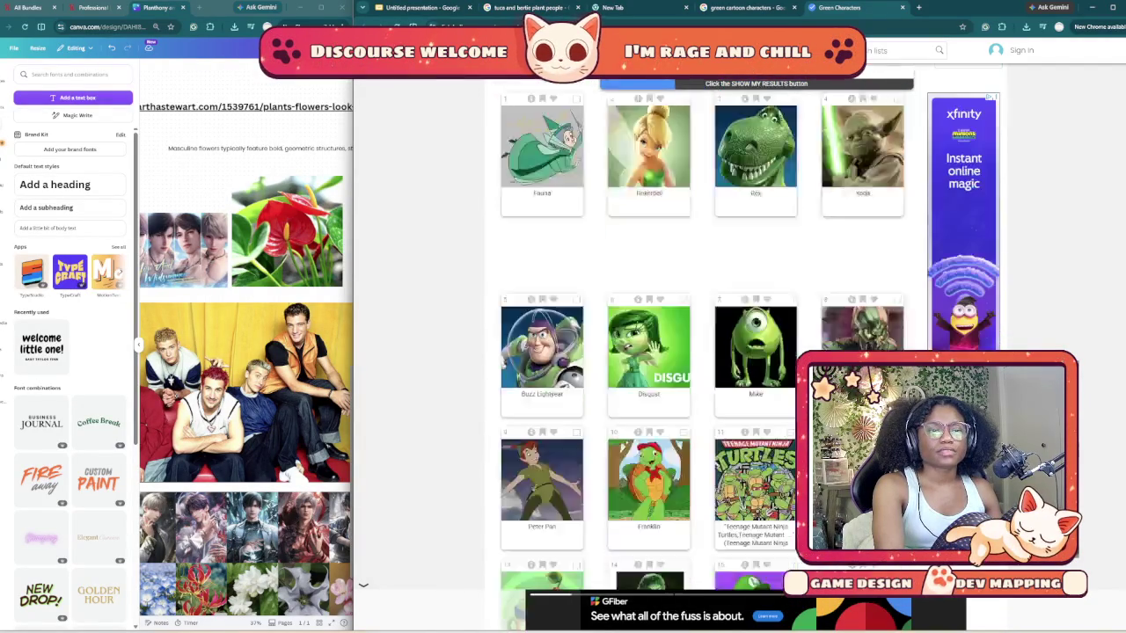
scroll(703, 351, "down", 5)
scroll(704, 352, "down", 2)
scroll(704, 352, "up", 3)
scroll(704, 352, "up", 4)
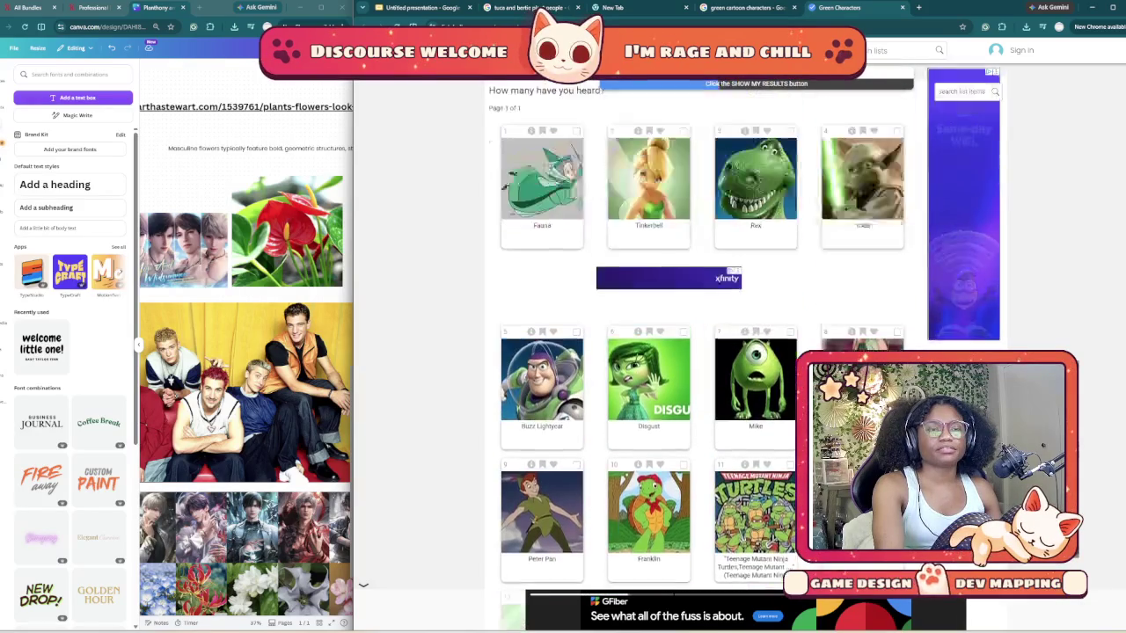
scroll(747, 352, "up", 1)
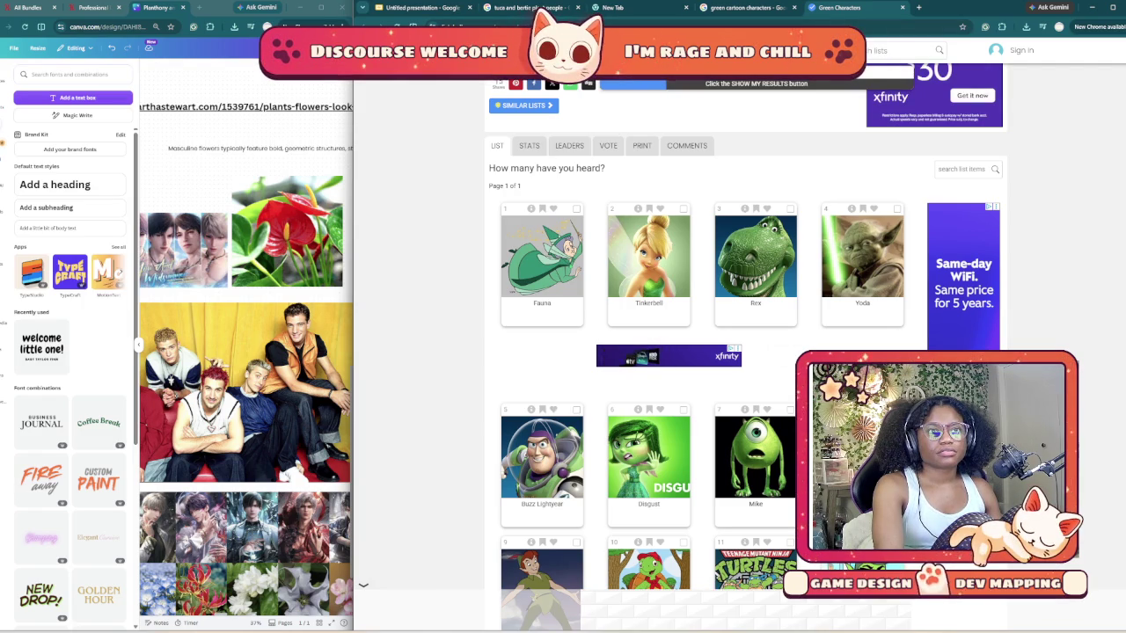
- Close the Green Characters list page, briefly reopen and close it again, then dismiss the image preview
key("ctrl+w")
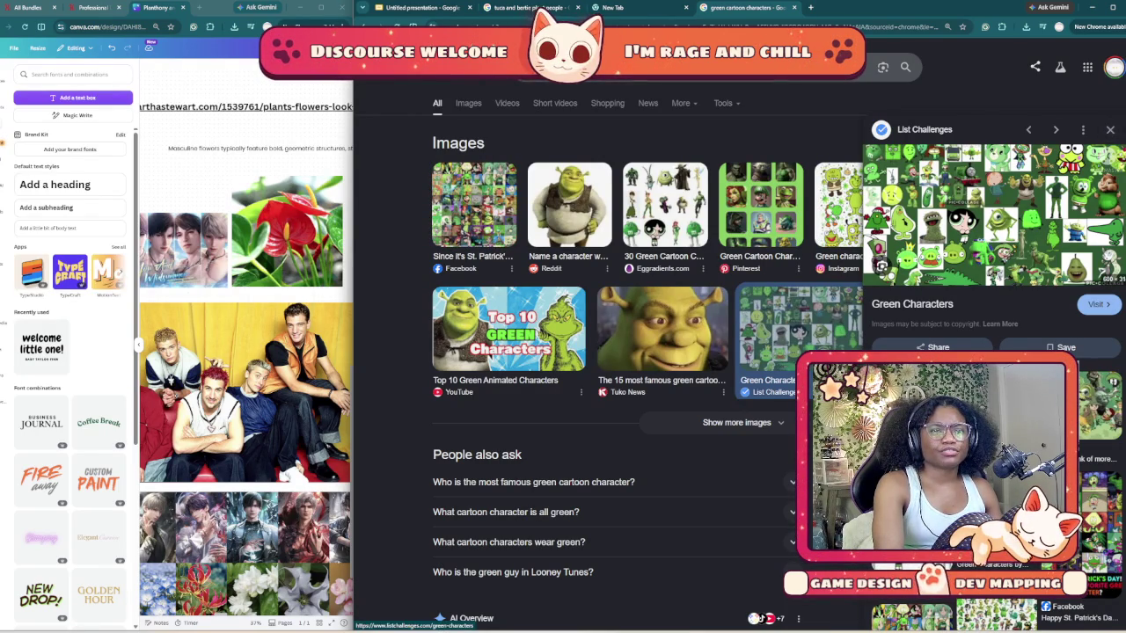
left_click(995, 216)
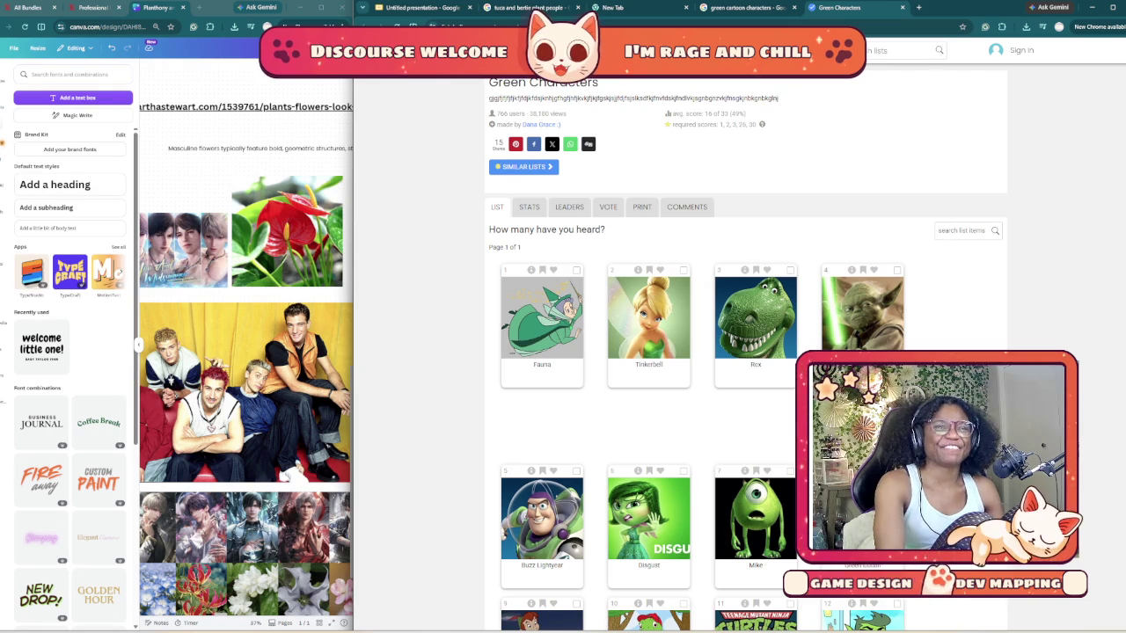
key("ctrl+w")
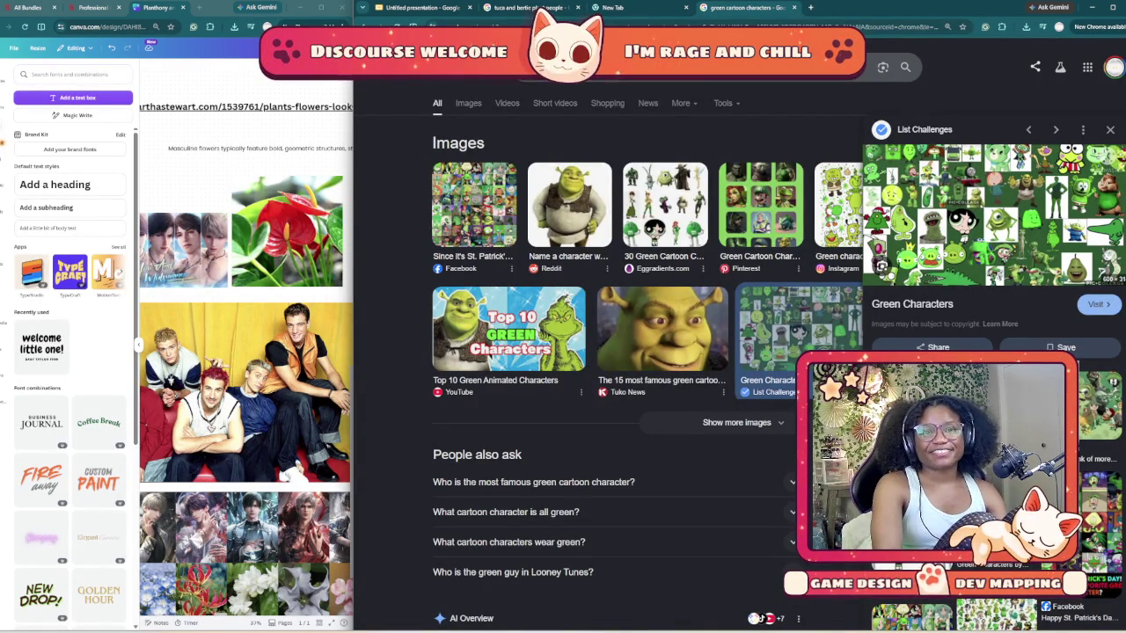
left_click(1111, 129)
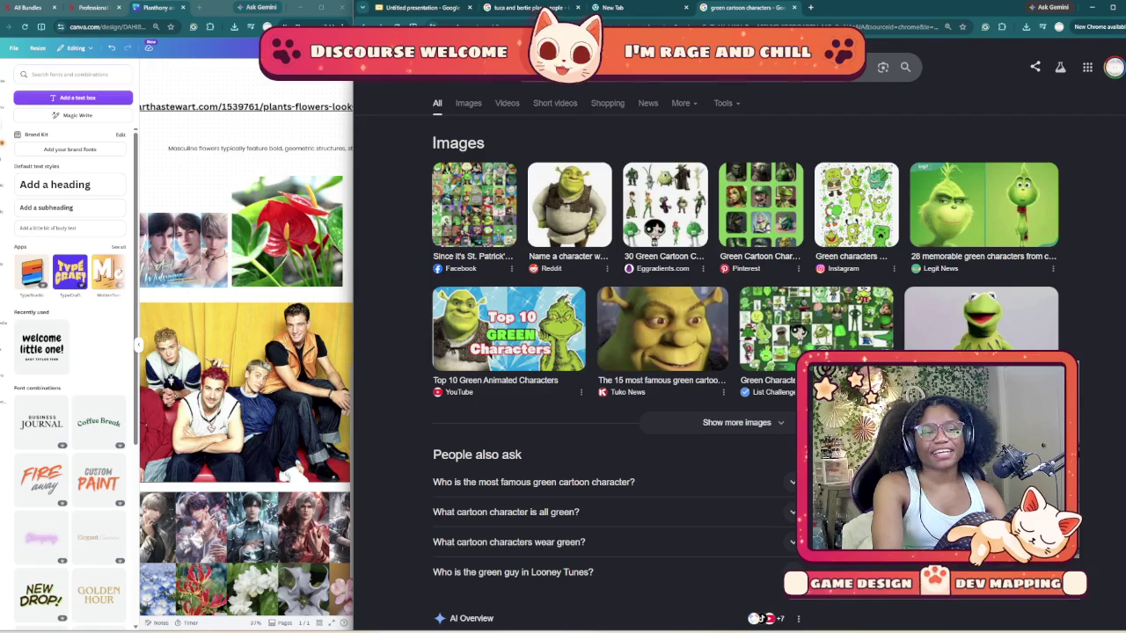
- Browse the green cartoon characters results and switch the search to image-only results
scroll(616, 352, "down", 1)
scroll(616, 352, "down", 1)
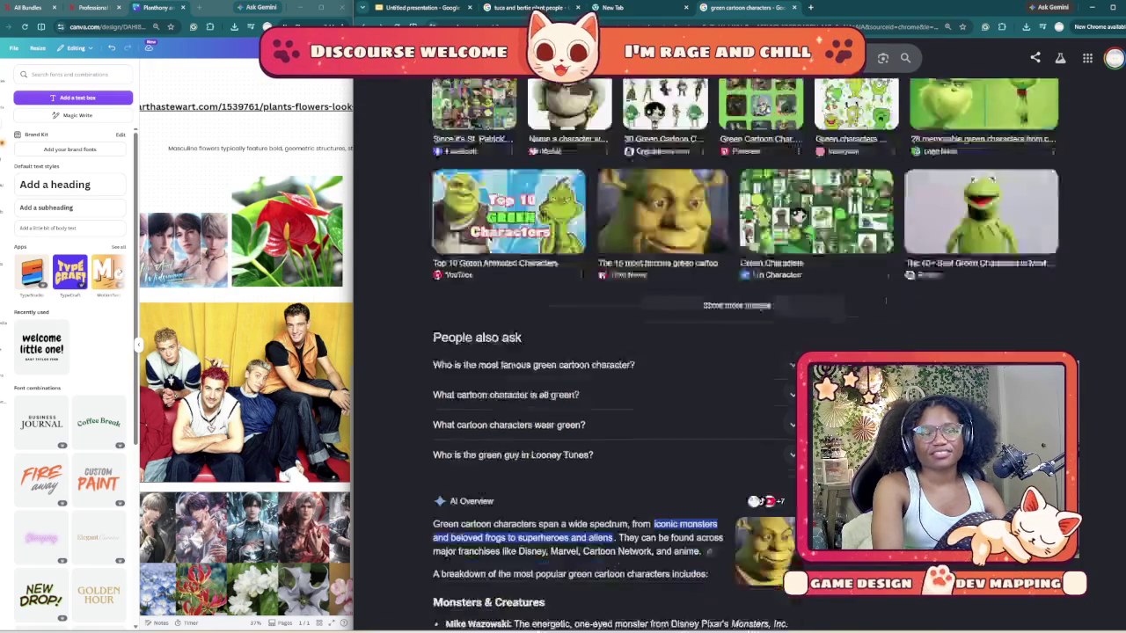
scroll(616, 352, "down", 2)
scroll(616, 352, "up", 3)
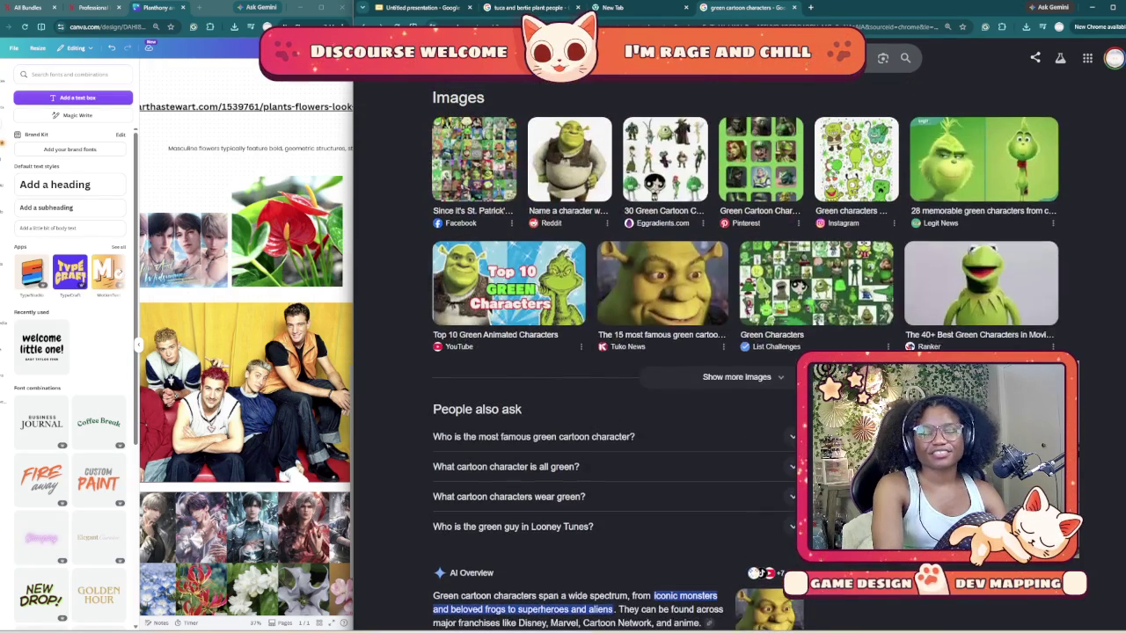
scroll(616, 352, "up", 1)
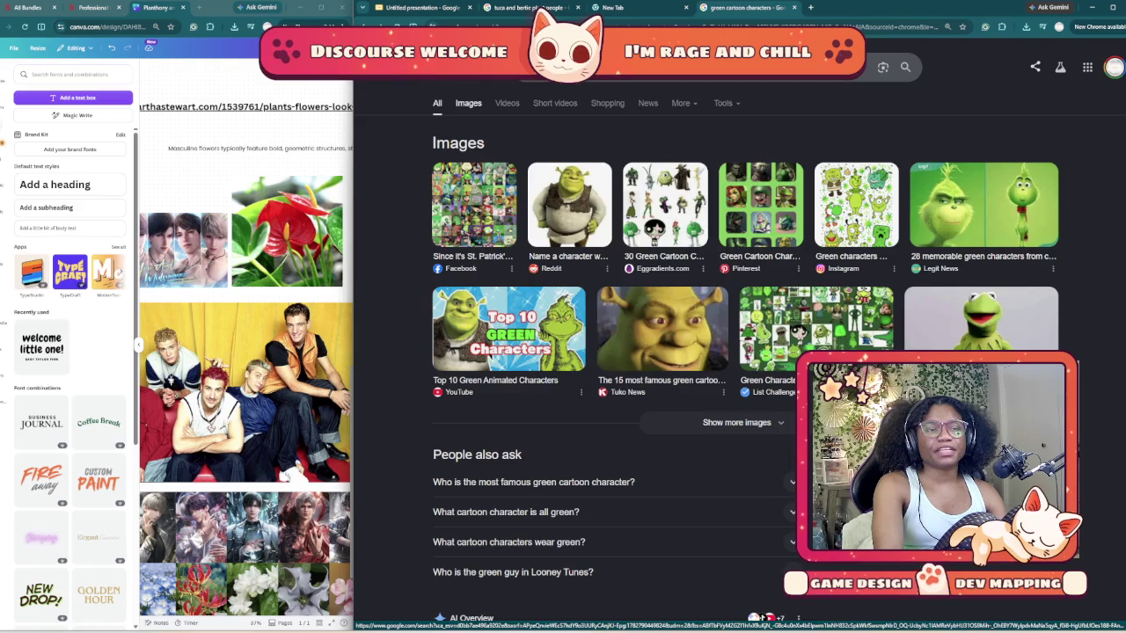
left_click(468, 103)
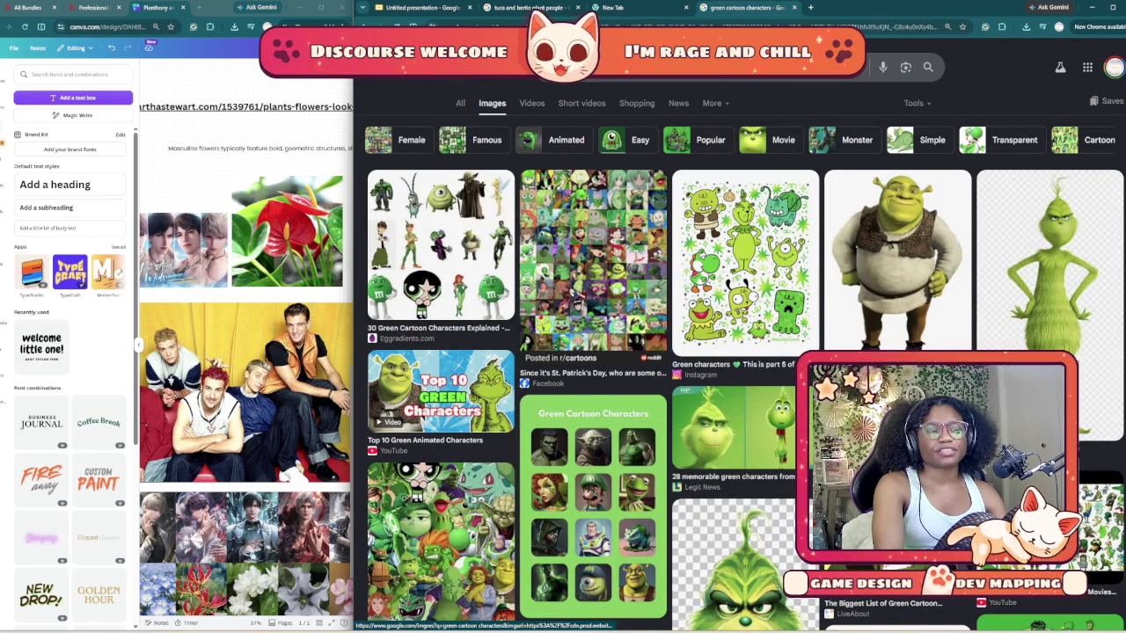
- Preview the 30 Green Cartoon Characters image, then scroll down to the Disney Green Characters TikTok collage
left_click(440, 246)
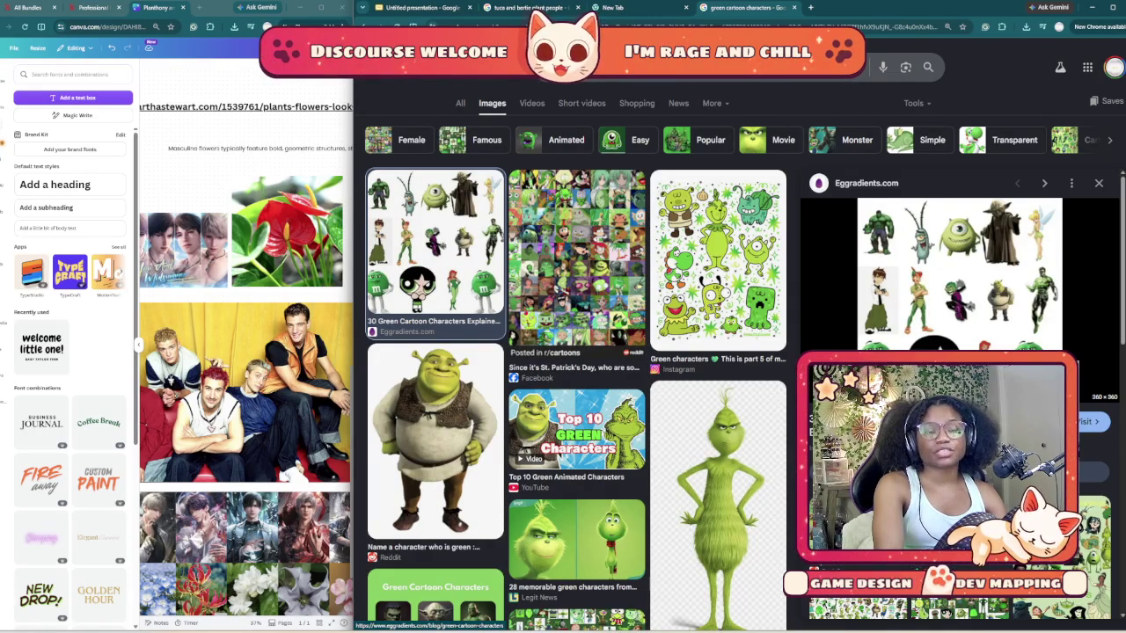
left_click(1099, 183)
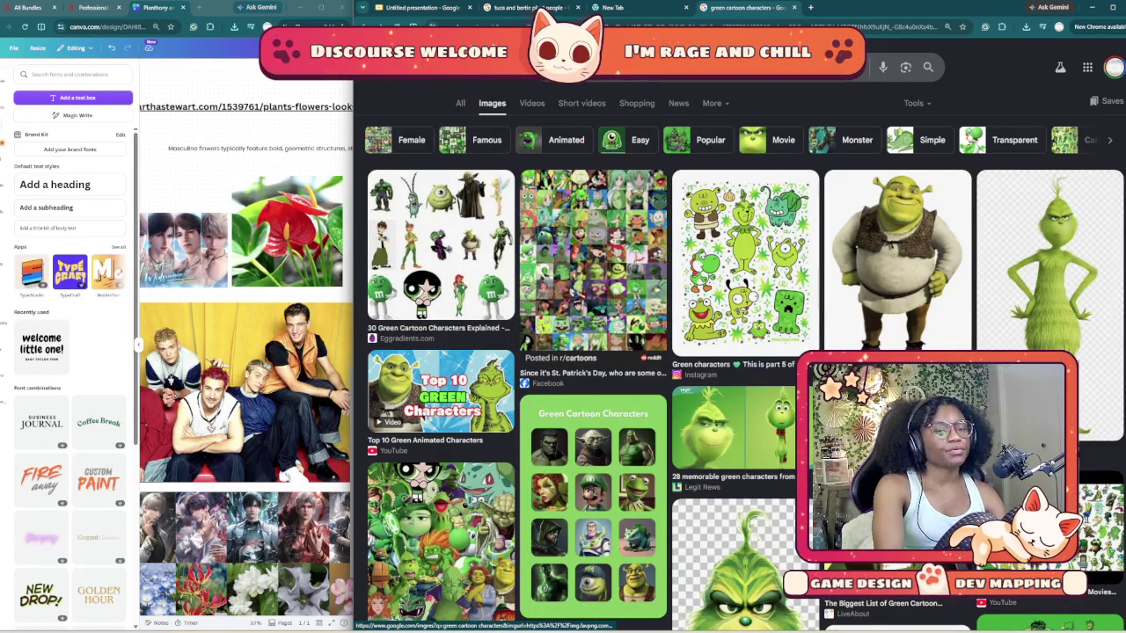
scroll(598, 352, "down", 3)
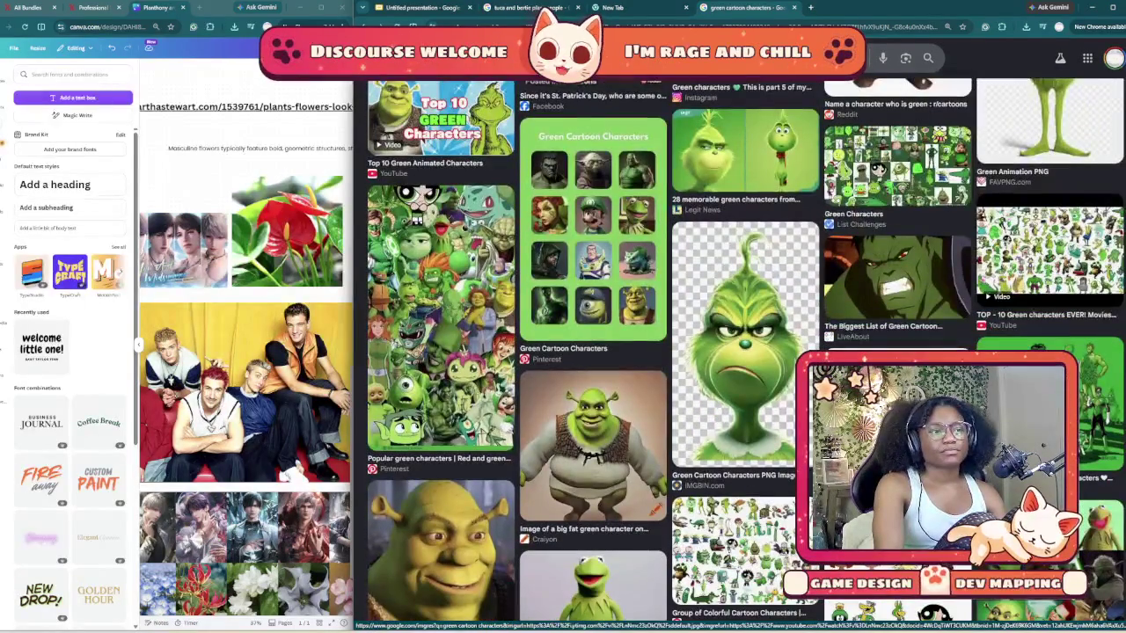
scroll(746, 352, "down", 1)
scroll(746, 352, "down", 1)
scroll(746, 352, "down", 1)
scroll(746, 352, "down", 1)
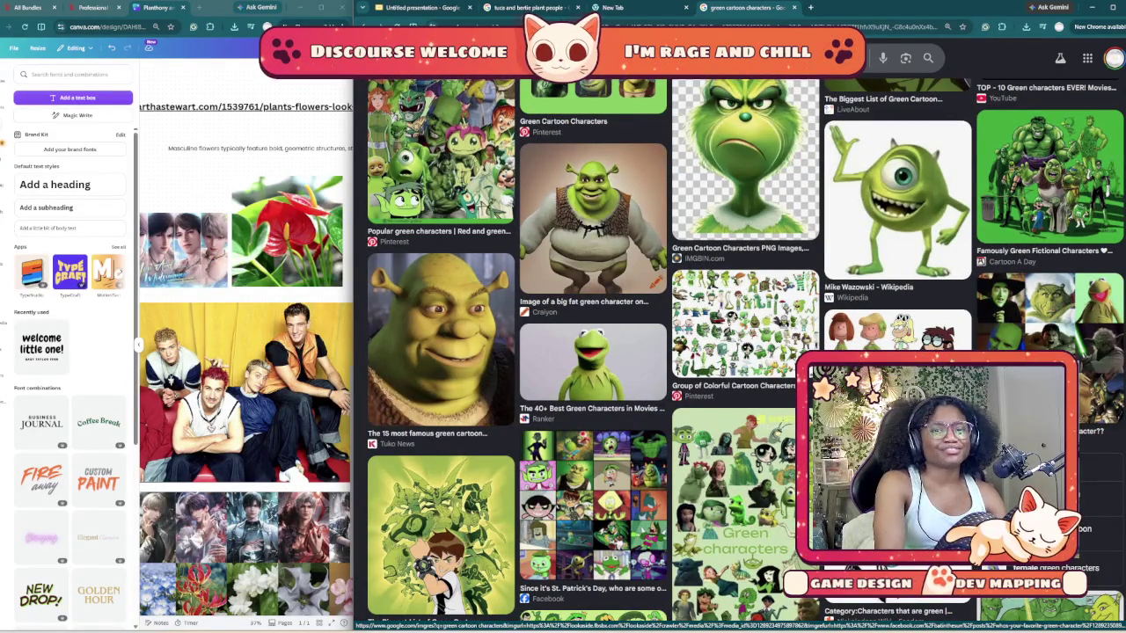
scroll(746, 352, "down", 3)
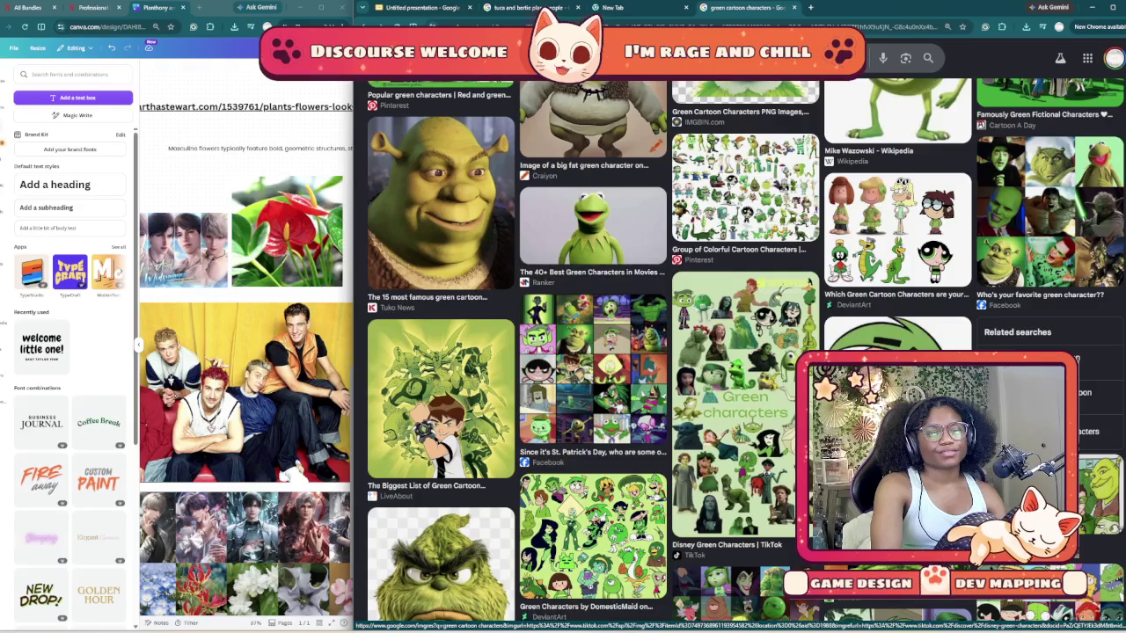
left_click(744, 405)
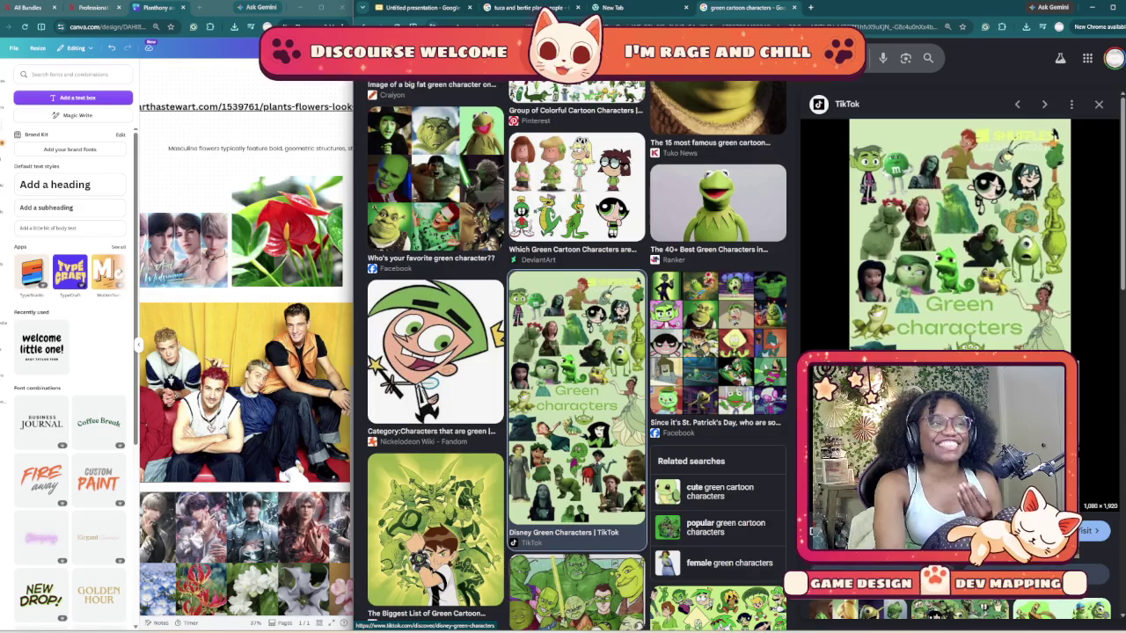
scroll(577, 396, "down", 1)
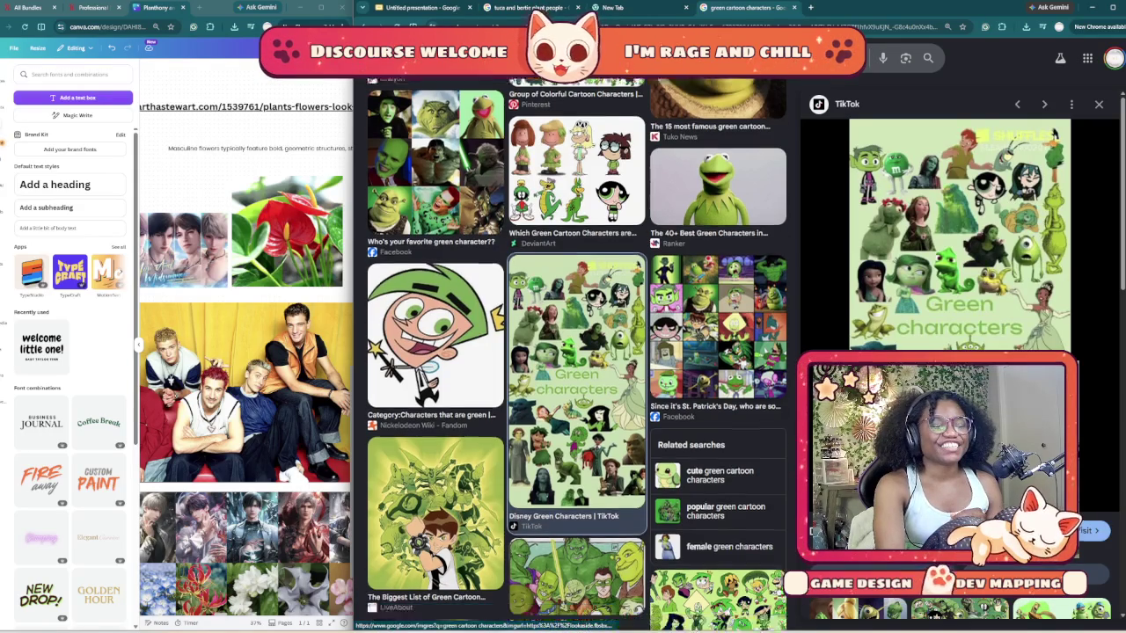
scroll(576, 396, "down", 2)
scroll(577, 396, "down", 2)
scroll(576, 396, "down", 2)
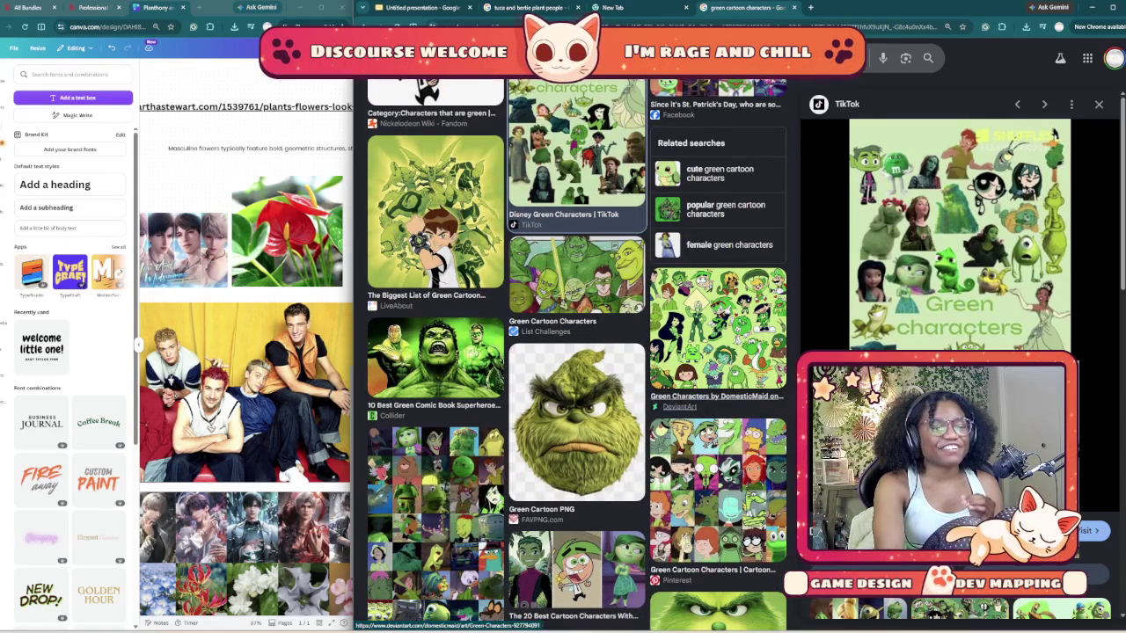
scroll(717, 396, "down", 1)
scroll(717, 396, "down", 1)
scroll(717, 396, "down", 1)
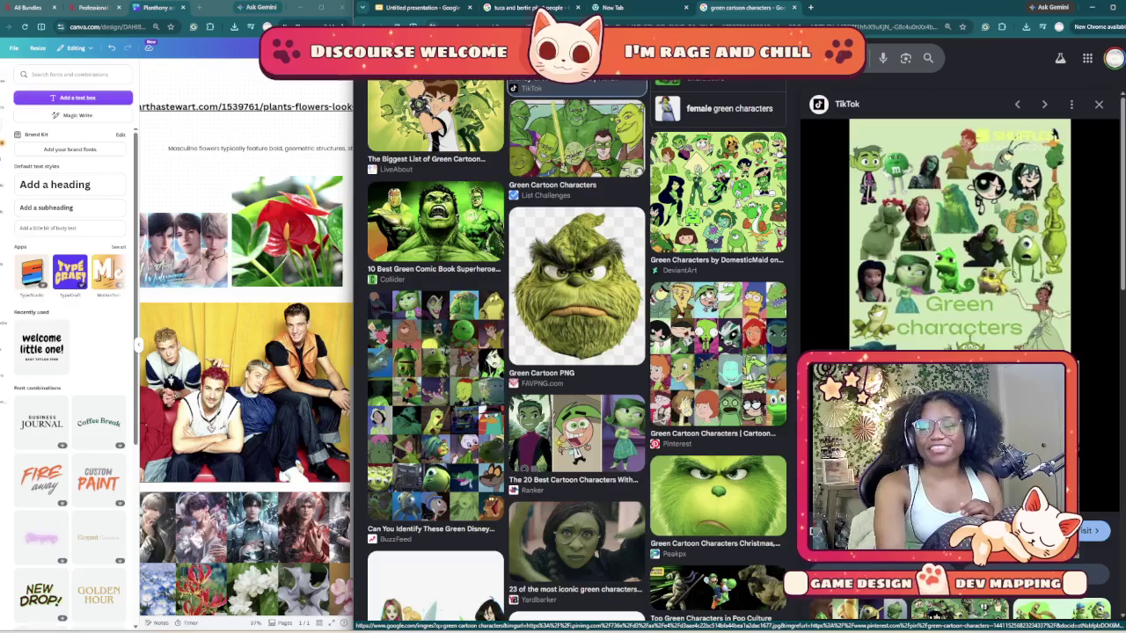
scroll(576, 352, "down", 2)
scroll(576, 352, "down", 3)
scroll(576, 352, "down", 1)
scroll(717, 396, "down", 1)
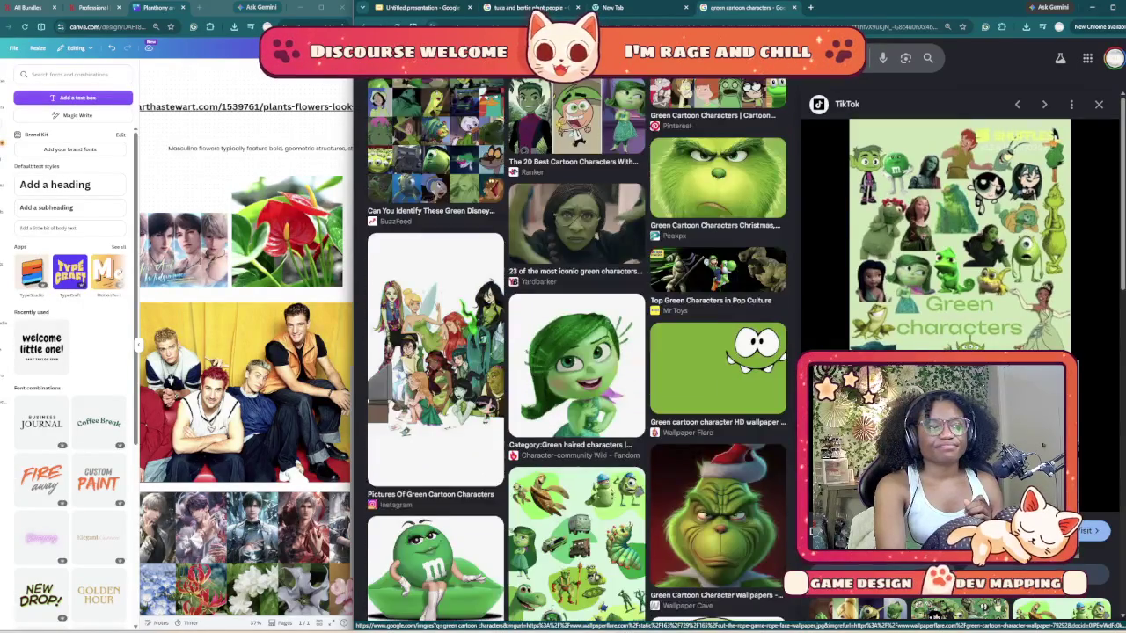
scroll(717, 396, "down", 3)
scroll(717, 396, "down", 2)
scroll(576, 352, "down", 2)
scroll(576, 352, "down", 3)
scroll(577, 351, "down", 1)
scroll(576, 352, "down", 2)
scroll(577, 352, "down", 2)
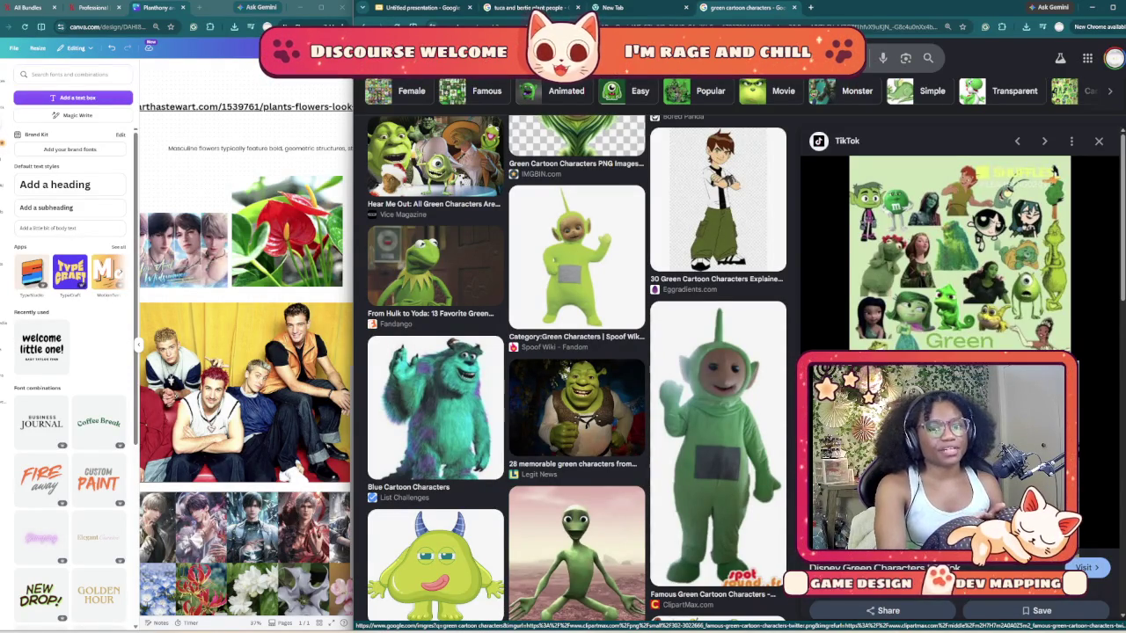
scroll(577, 352, "down", 1)
scroll(576, 352, "down", 2)
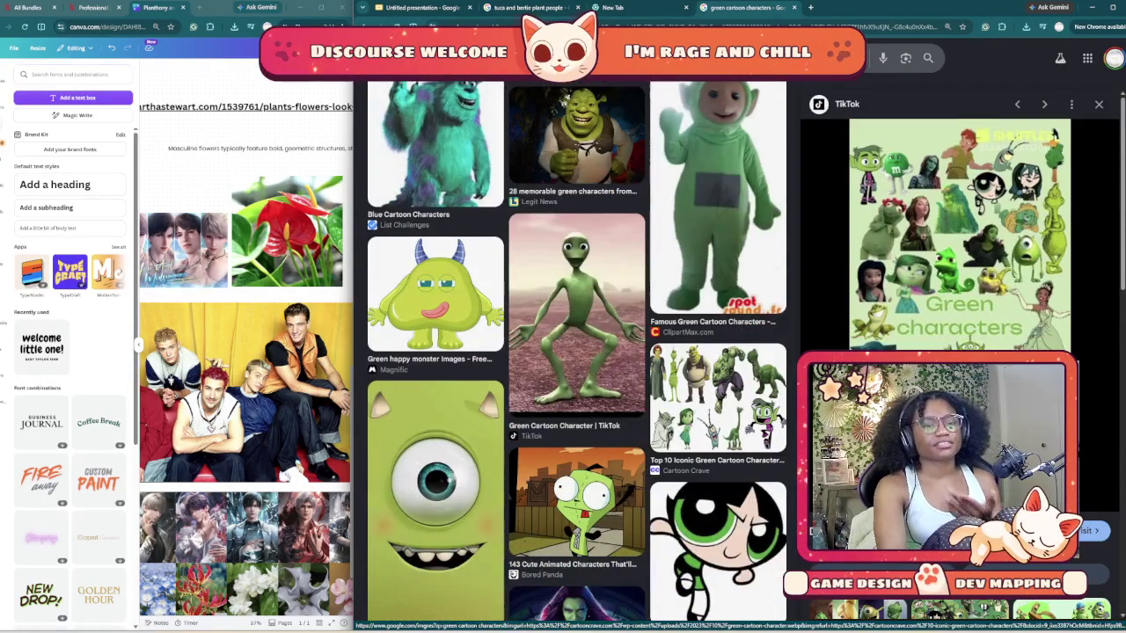
scroll(576, 352, "down", 1)
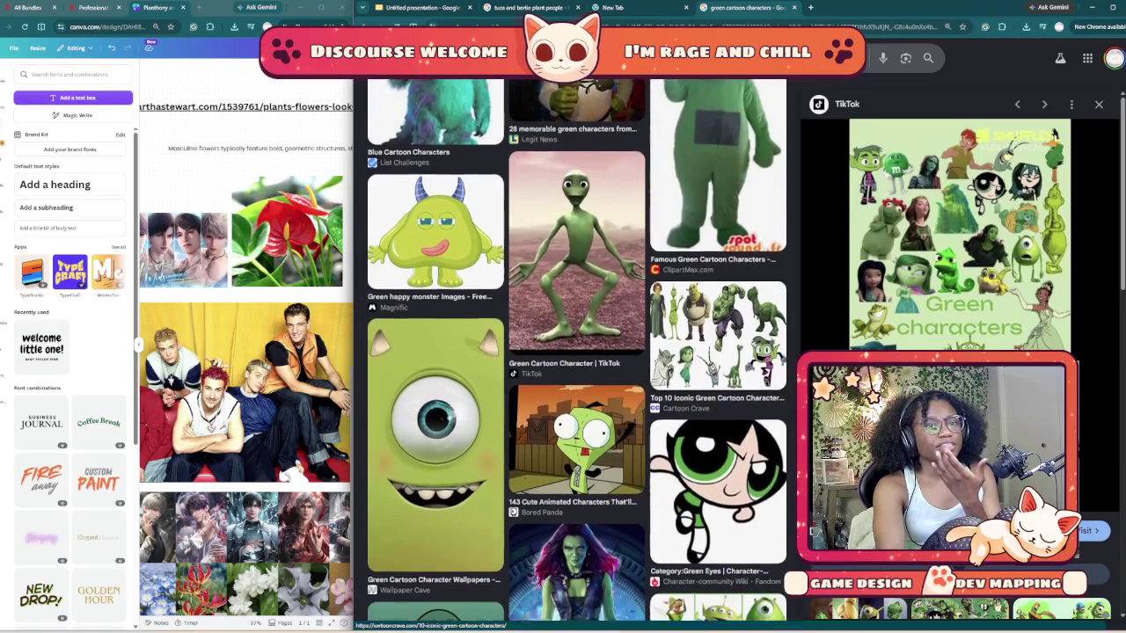
scroll(576, 352, "down", 1)
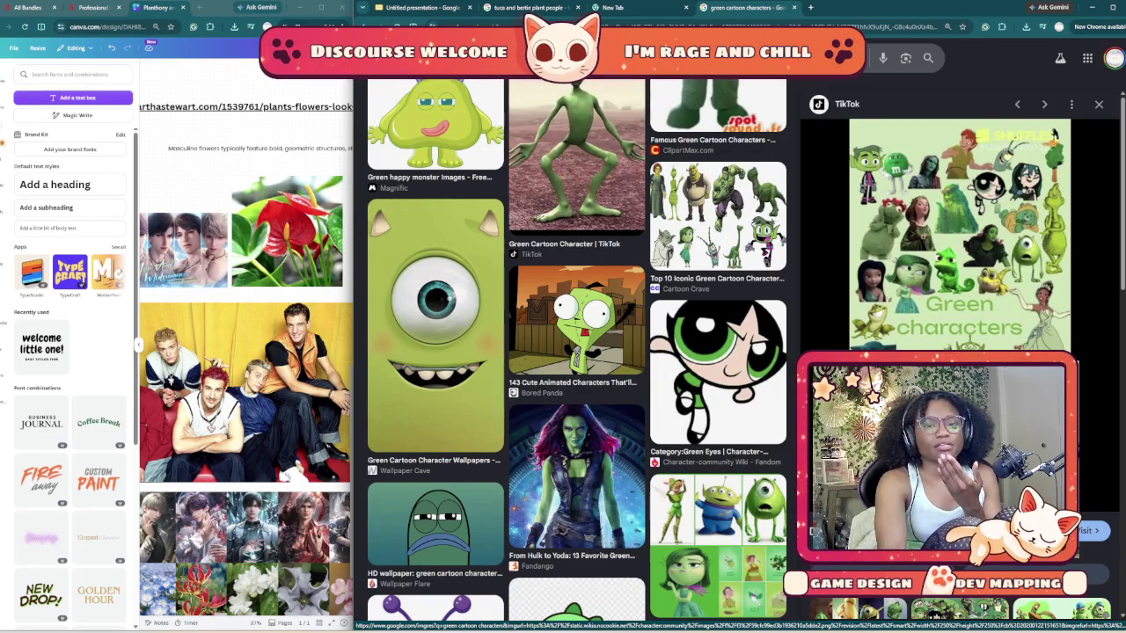
scroll(576, 352, "down", 4)
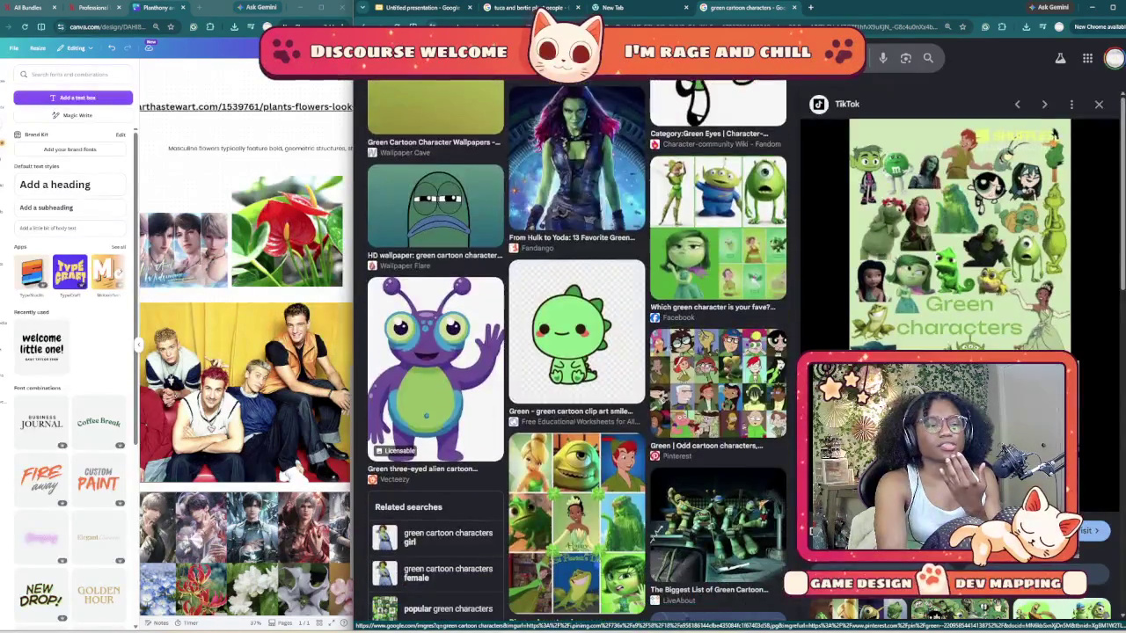
scroll(576, 352, "down", 1)
scroll(577, 352, "down", 2)
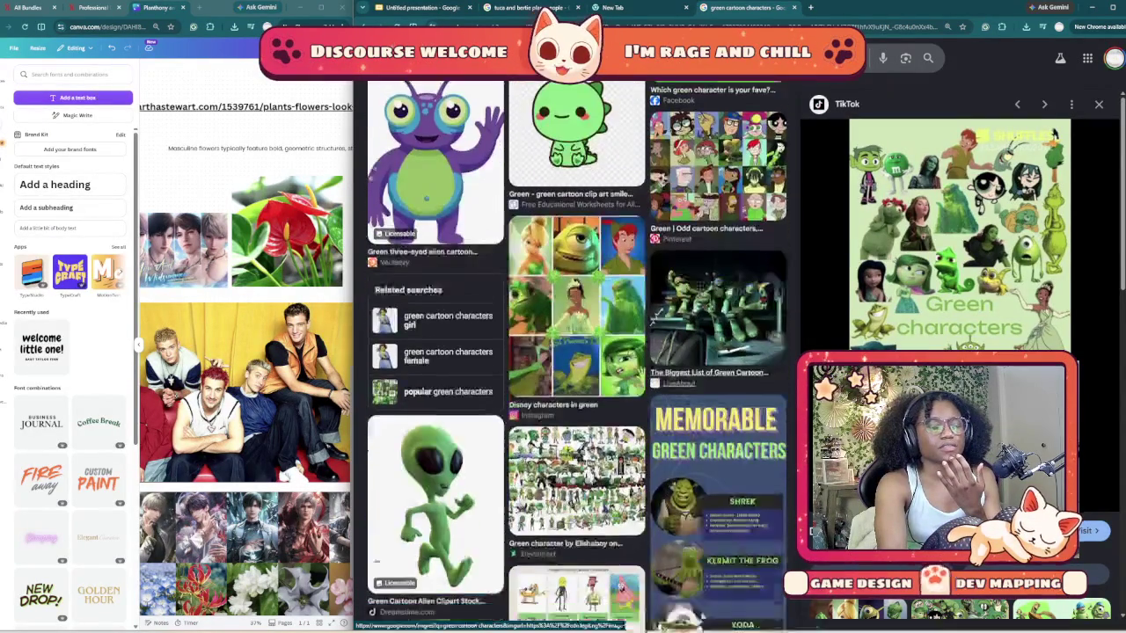
scroll(576, 351, "down", 1)
scroll(576, 352, "down", 2)
scroll(576, 352, "down", 1)
scroll(577, 352, "down", 1)
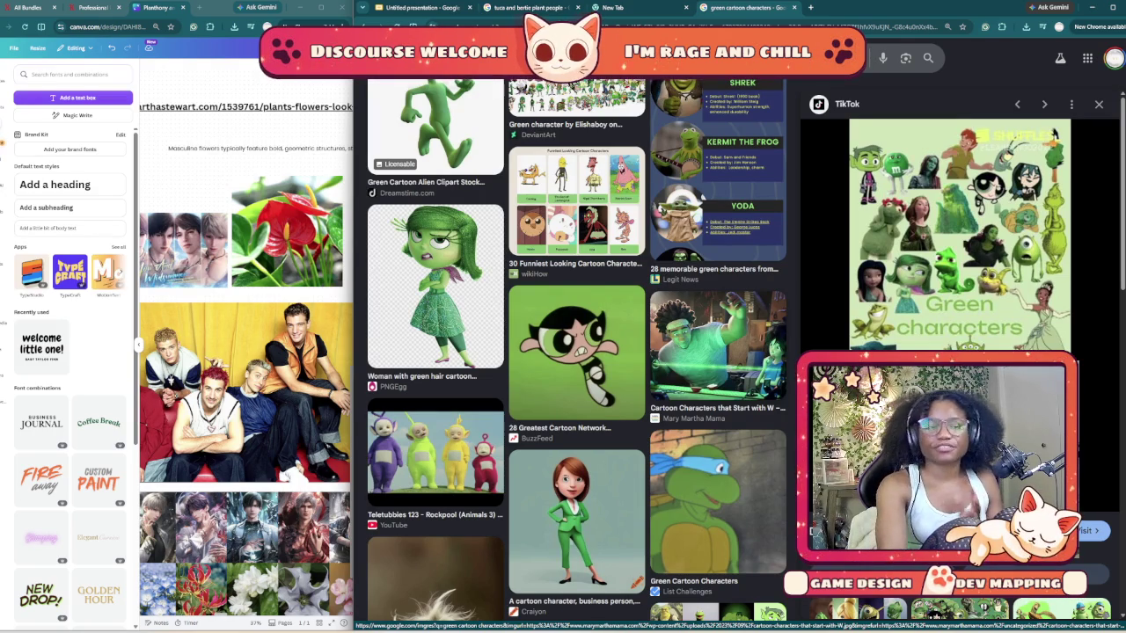
- Scroll far down the green cartoon characters image results beside the TikTok preview, then close that search tab
scroll(717, 352, "down", 3)
scroll(717, 352, "down", 2)
scroll(717, 352, "down", 1)
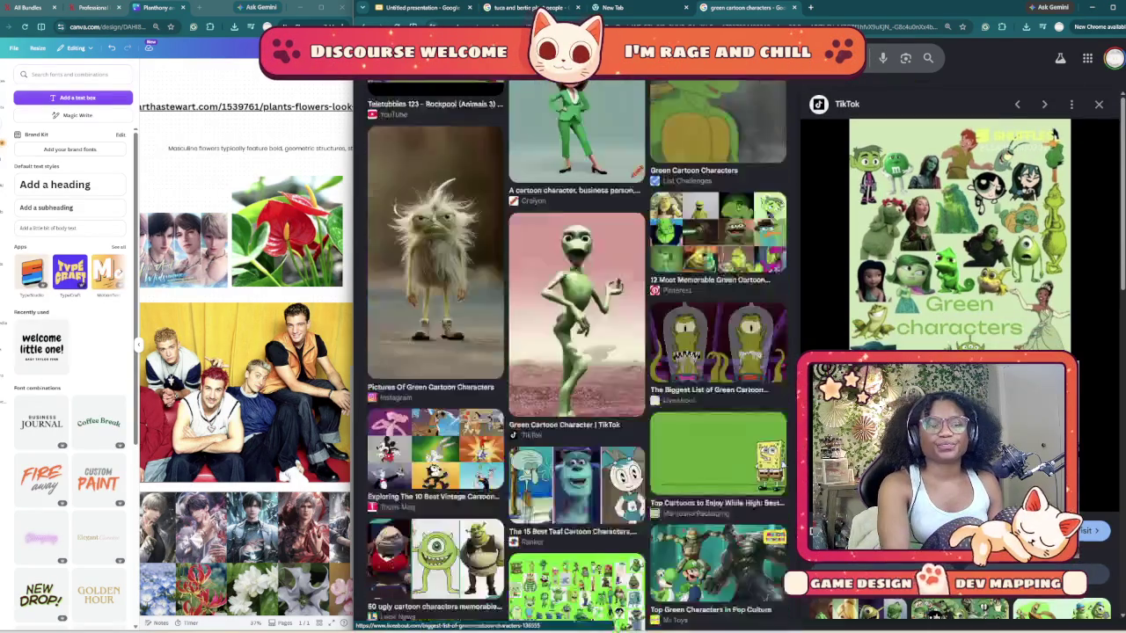
scroll(717, 351, "down", 2)
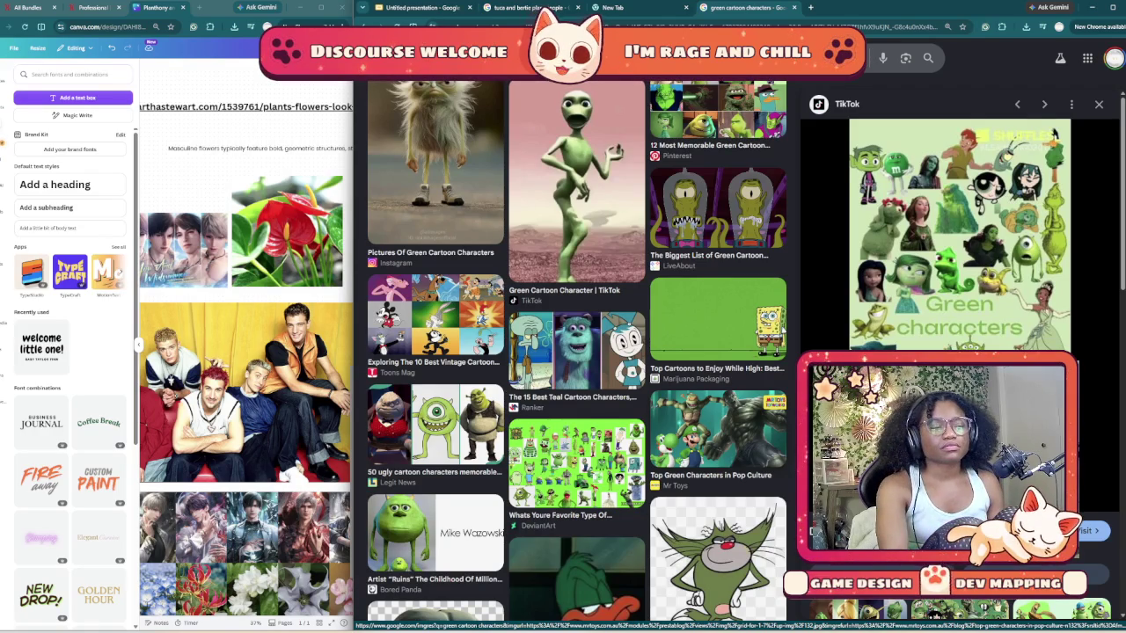
scroll(719, 431, "down", 3)
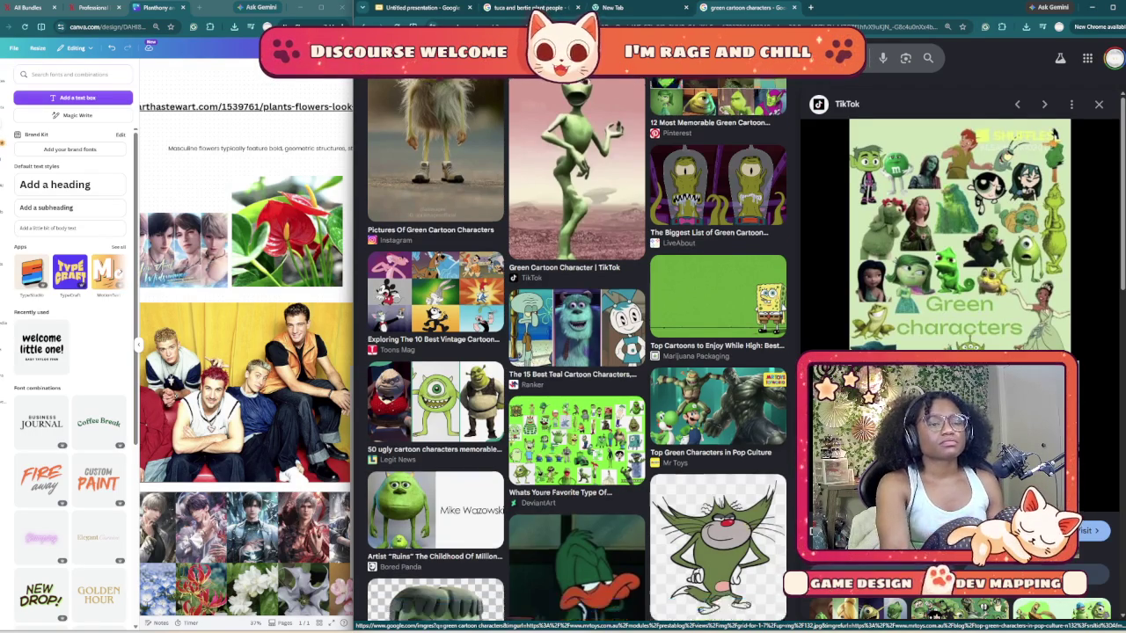
scroll(576, 352, "down", 3)
scroll(577, 352, "down", 3)
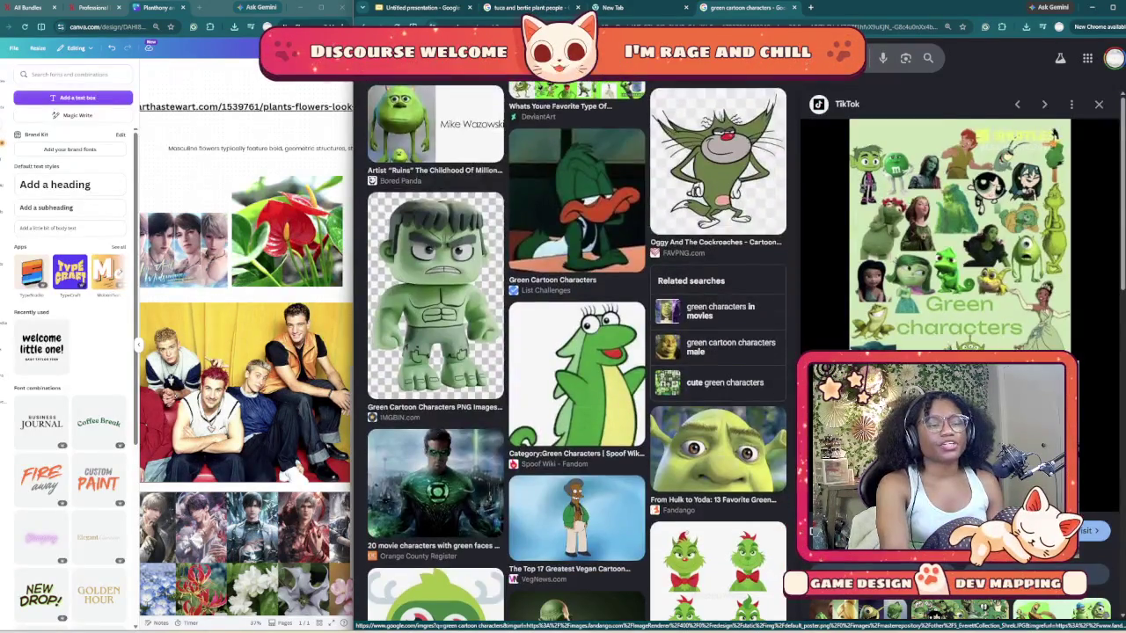
scroll(577, 352, "down", 3)
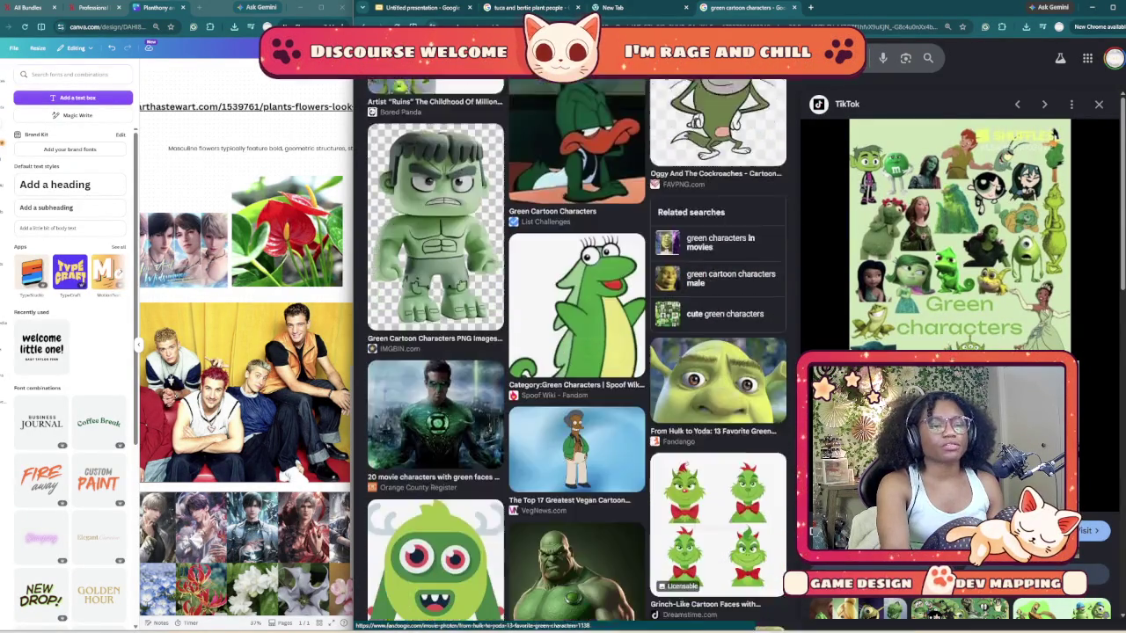
scroll(576, 352, "down", 2)
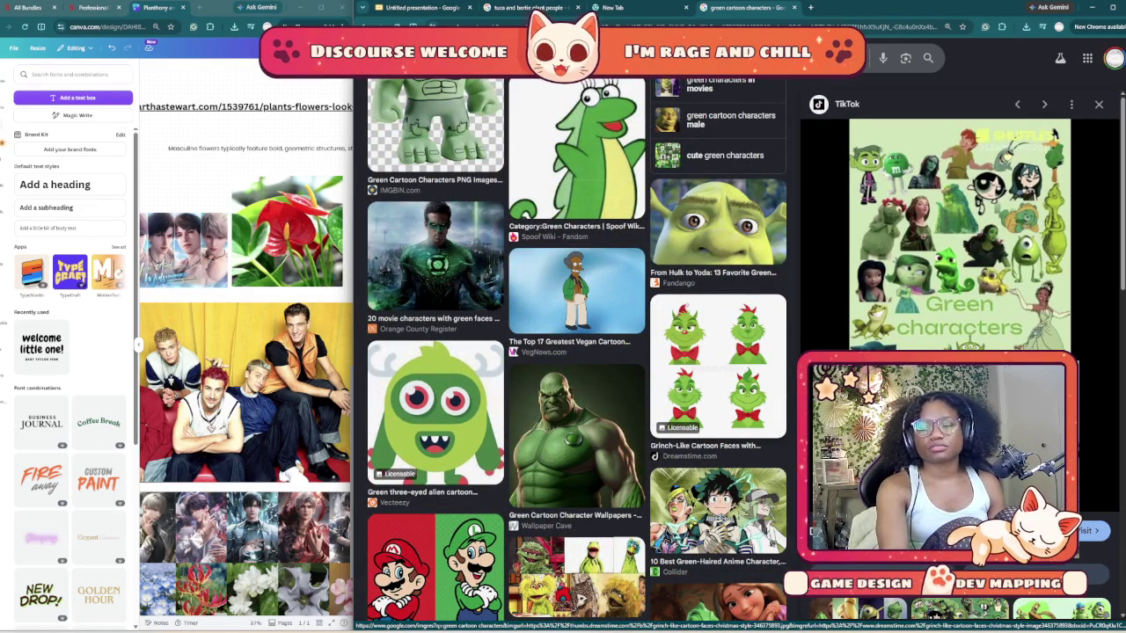
scroll(718, 395, "down", 4)
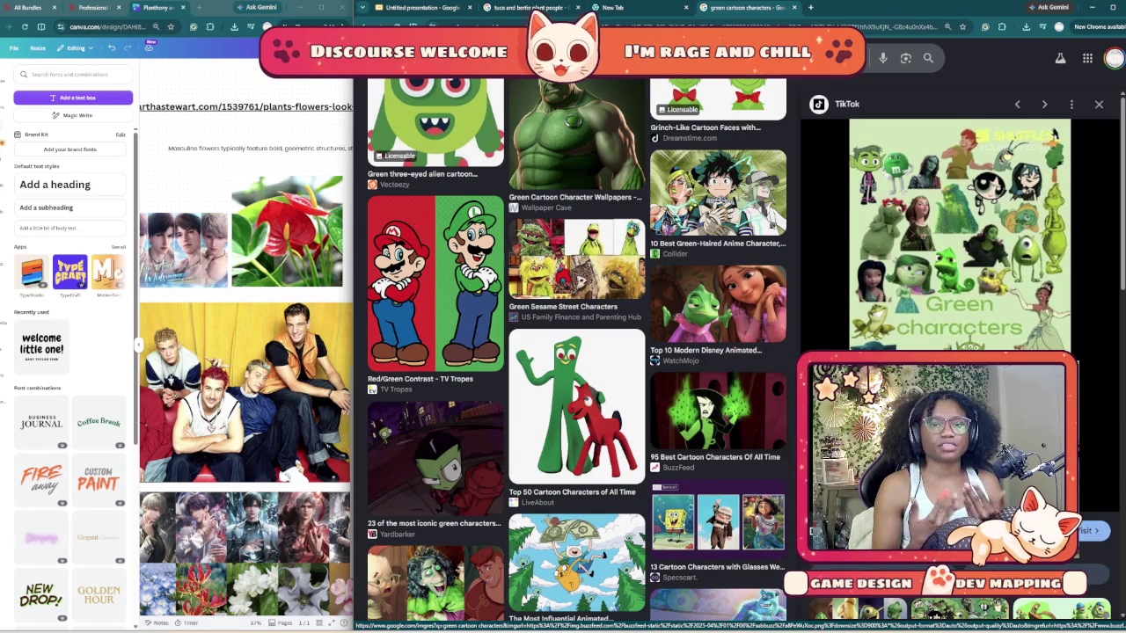
scroll(718, 431, "down", 3)
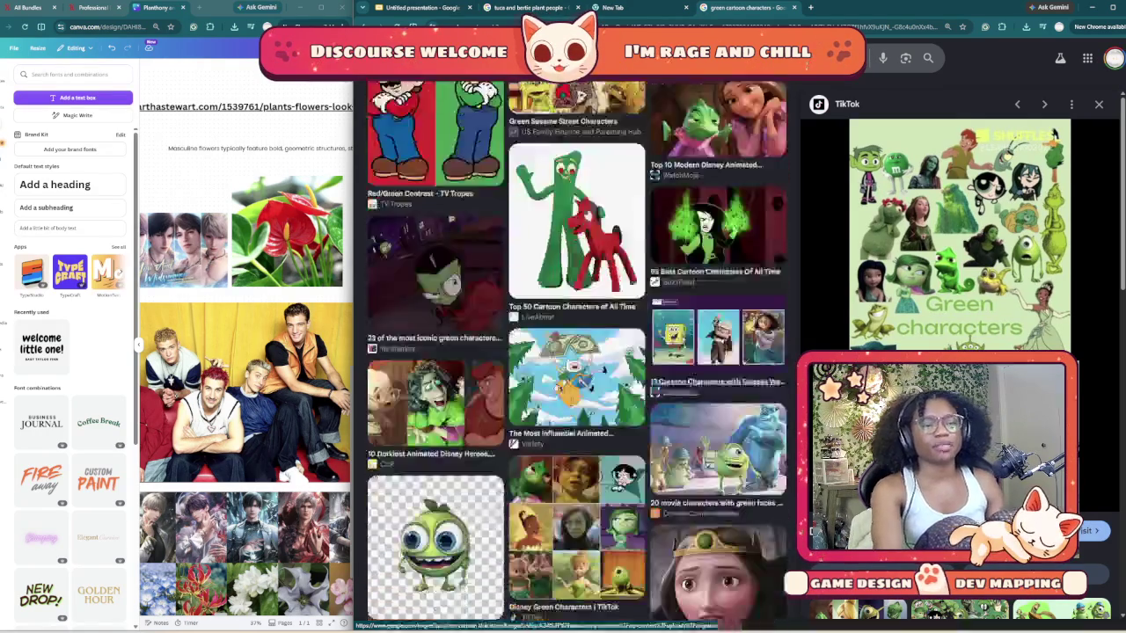
scroll(718, 431, "down", 1)
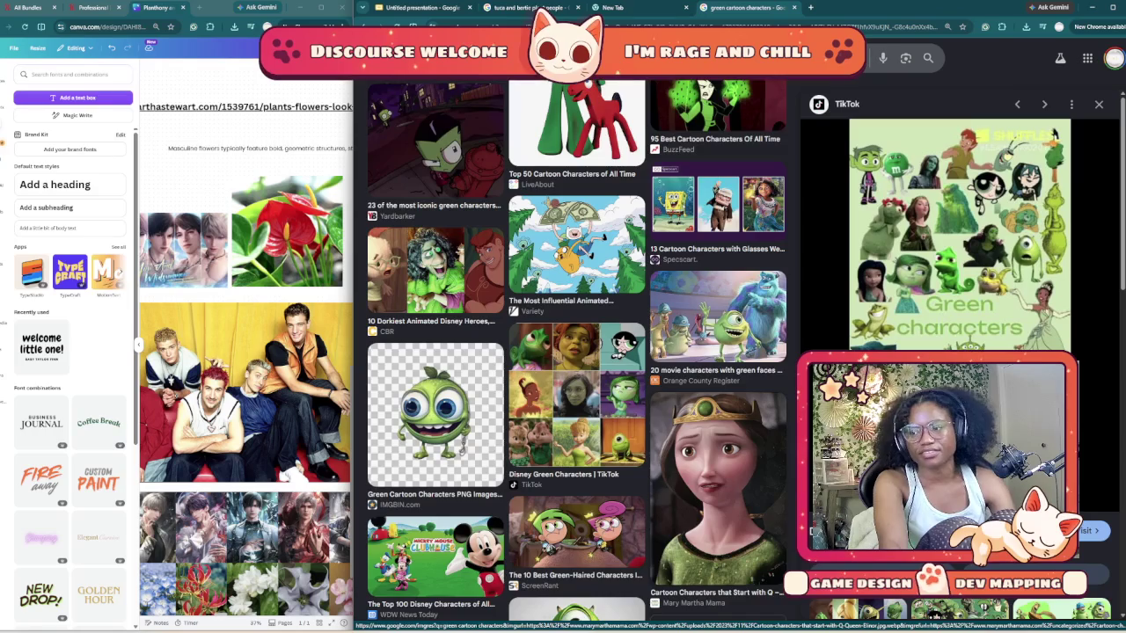
scroll(576, 352, "down", 2)
scroll(576, 352, "down", 1)
scroll(577, 352, "down", 1)
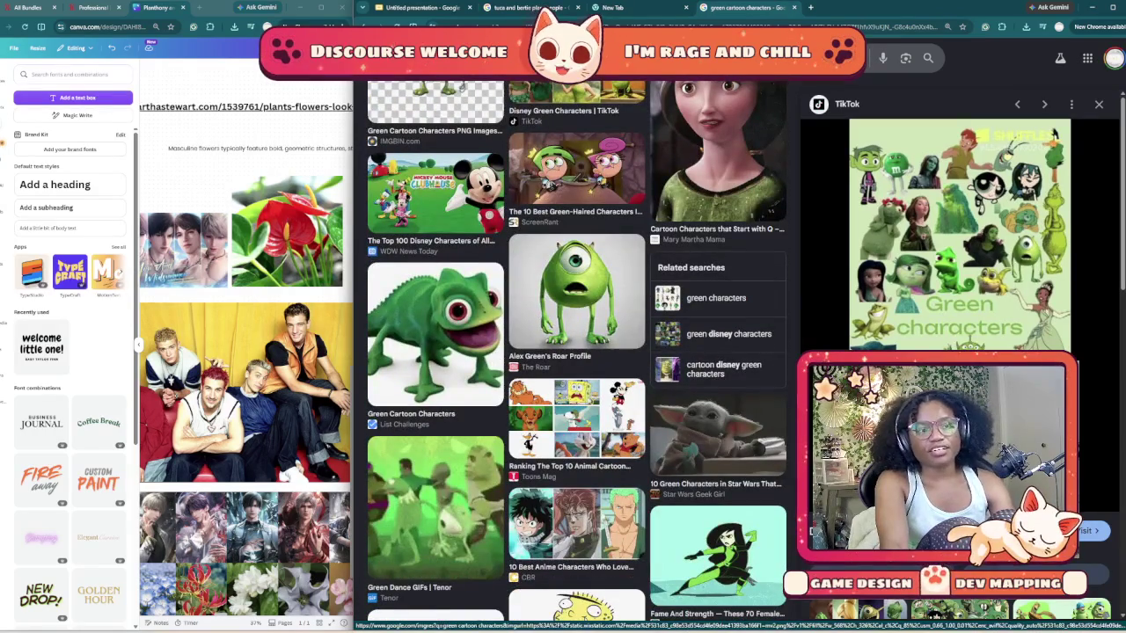
scroll(577, 352, "down", 2)
scroll(576, 352, "down", 2)
scroll(577, 352, "down", 1)
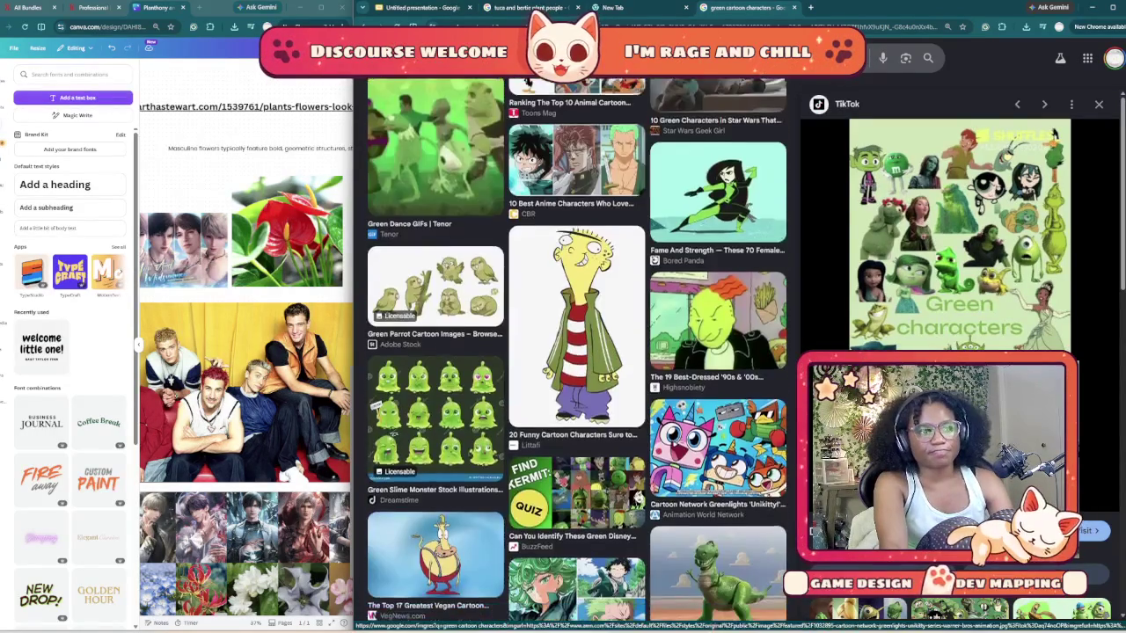
scroll(576, 352, "down", 1)
scroll(576, 352, "down", 2)
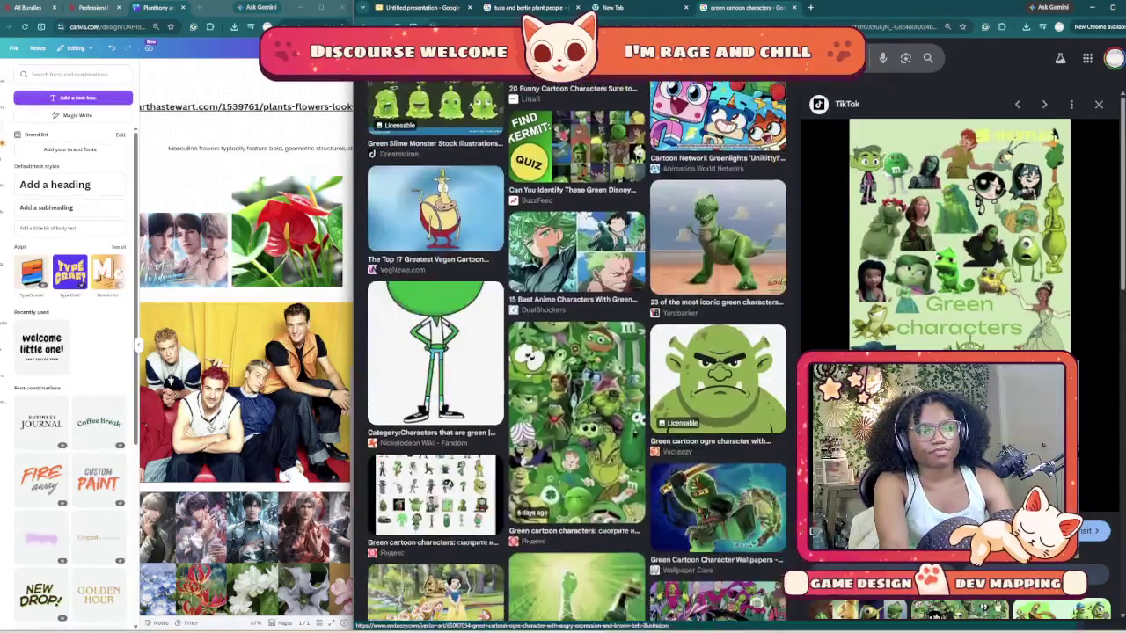
scroll(576, 352, "down", 2)
scroll(576, 352, "down", 1)
scroll(577, 352, "down", 2)
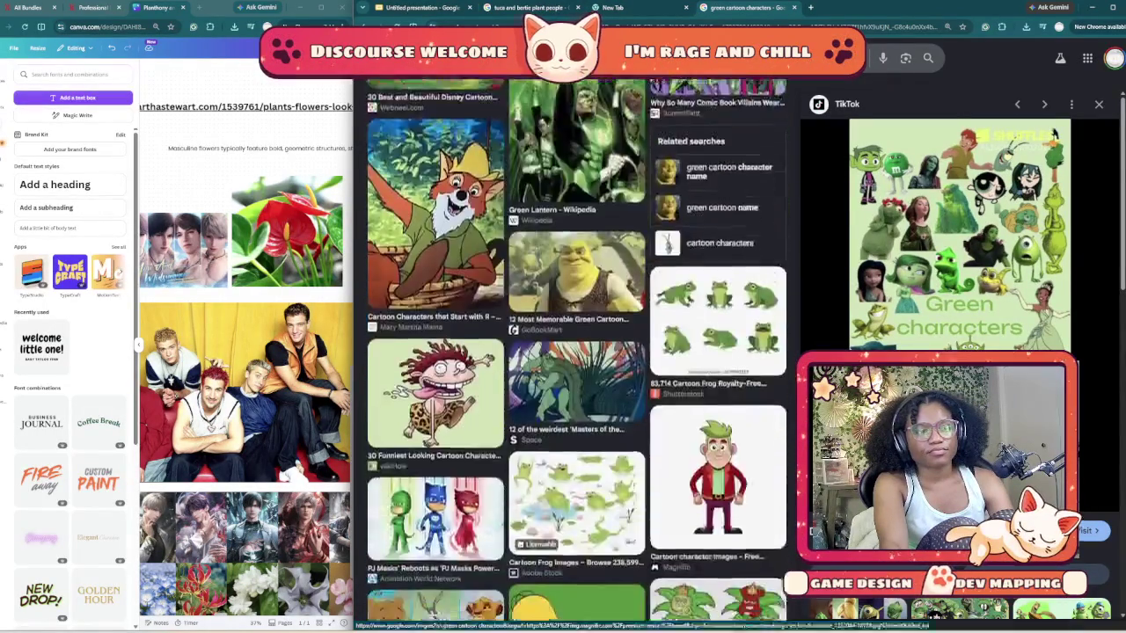
scroll(576, 352, "down", 2)
scroll(718, 370, "down", 1)
scroll(718, 369, "down", 2)
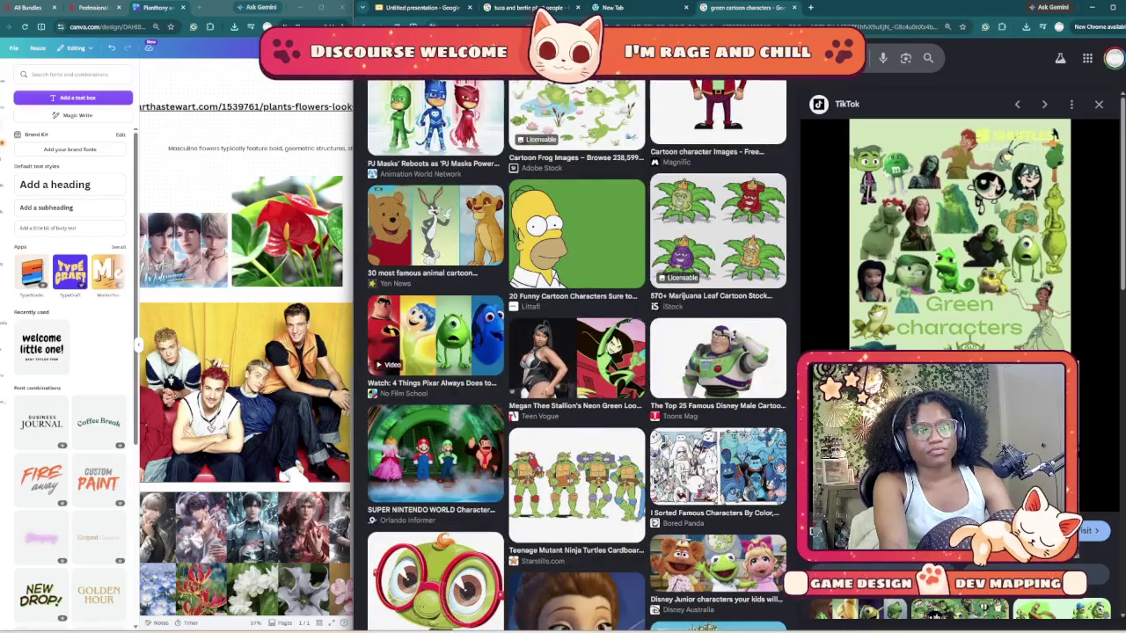
scroll(576, 352, "down", 1)
scroll(576, 351, "down", 2)
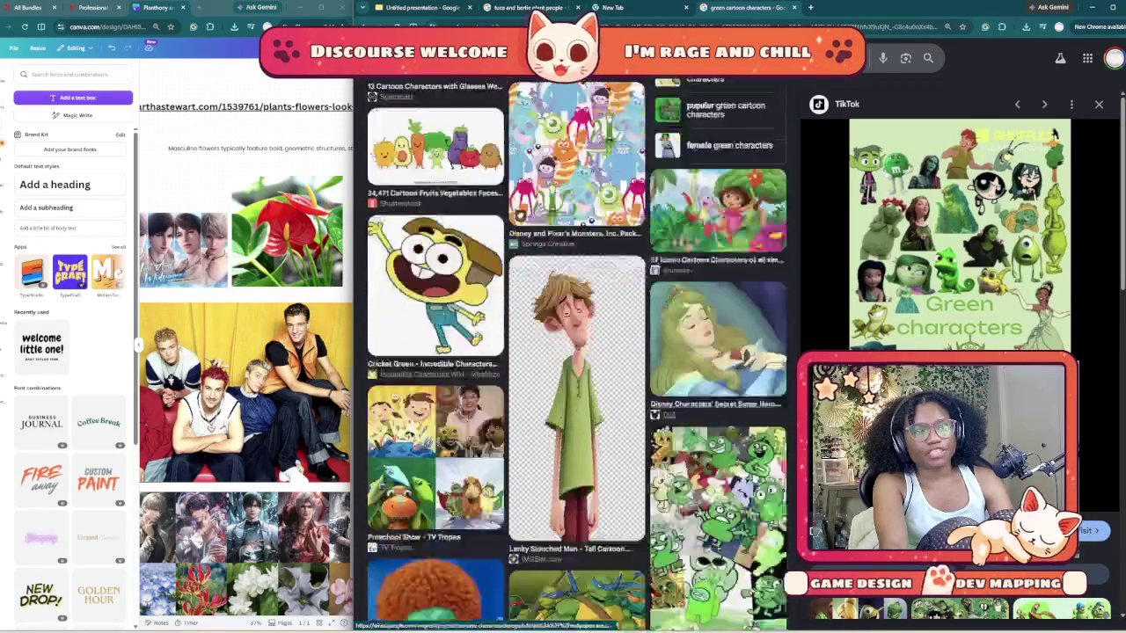
scroll(576, 352, "down", 2)
scroll(576, 351, "down", 1)
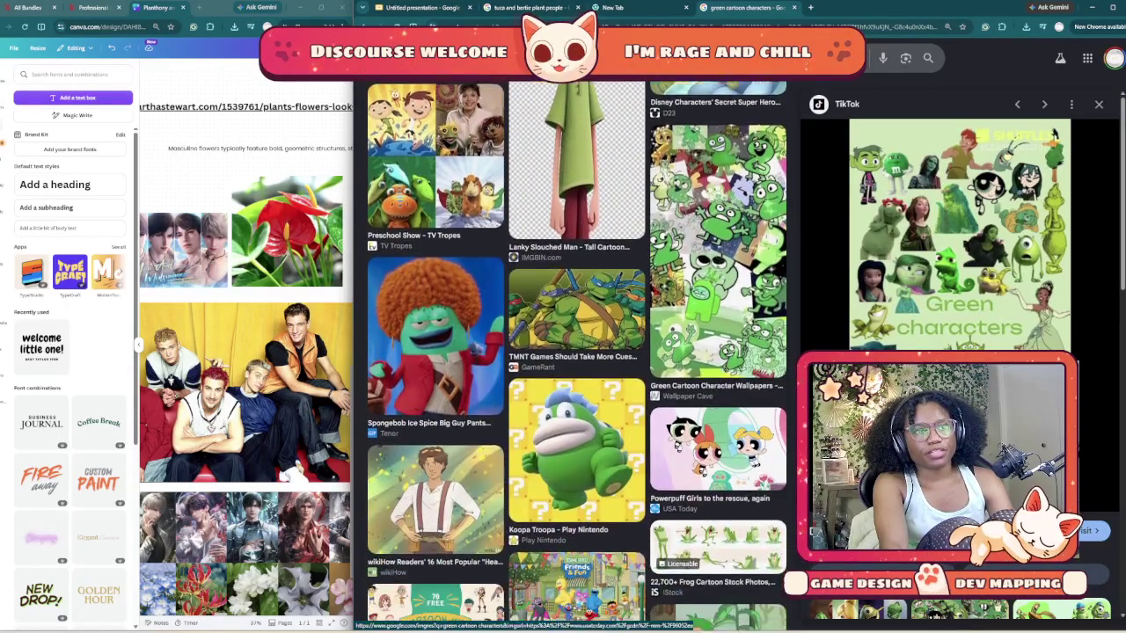
scroll(576, 352, "down", 2)
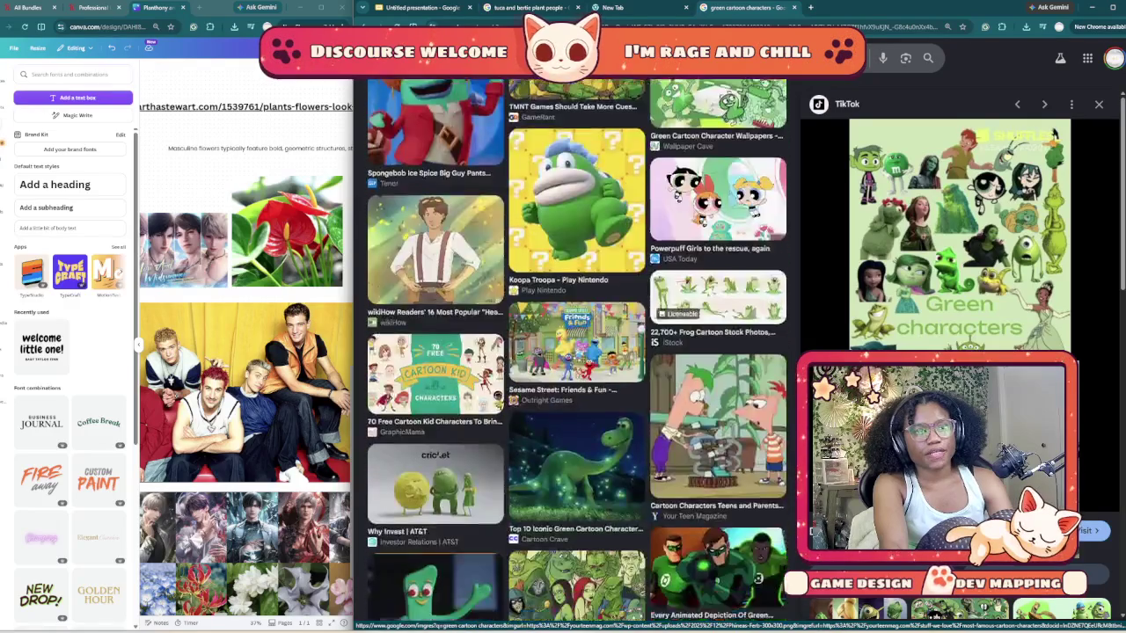
scroll(576, 351, "down", 2)
scroll(576, 352, "down", 3)
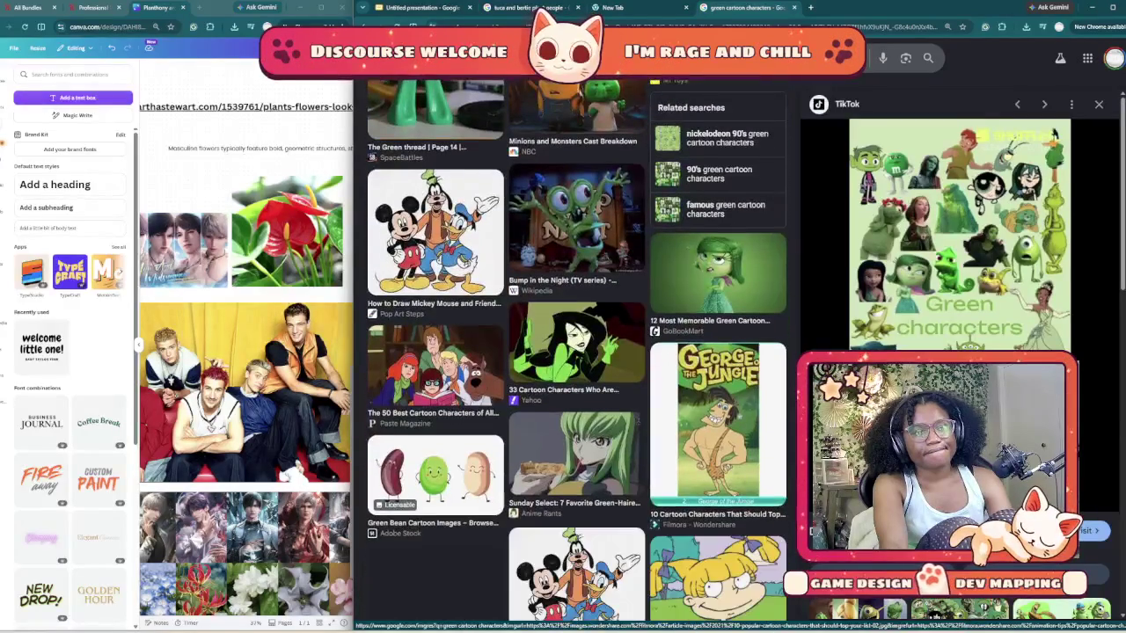
scroll(576, 352, "down", 3)
scroll(576, 351, "down", 1)
scroll(577, 352, "down", 2)
scroll(576, 352, "down", 2)
scroll(576, 352, "down", 2)
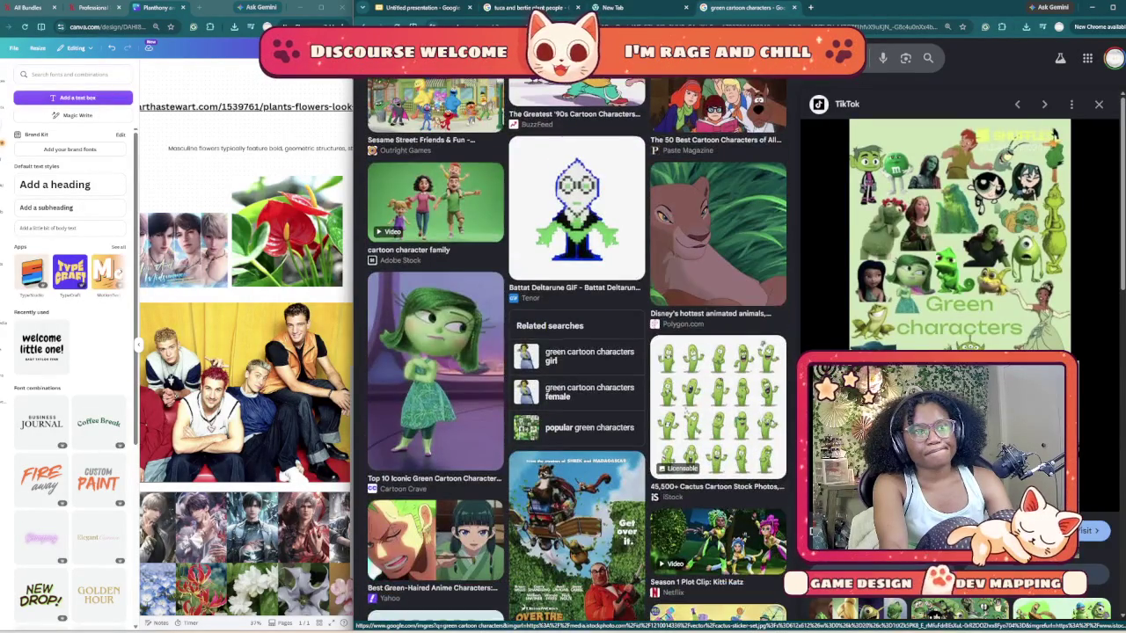
scroll(576, 351, "up", 3)
scroll(576, 352, "up", 3)
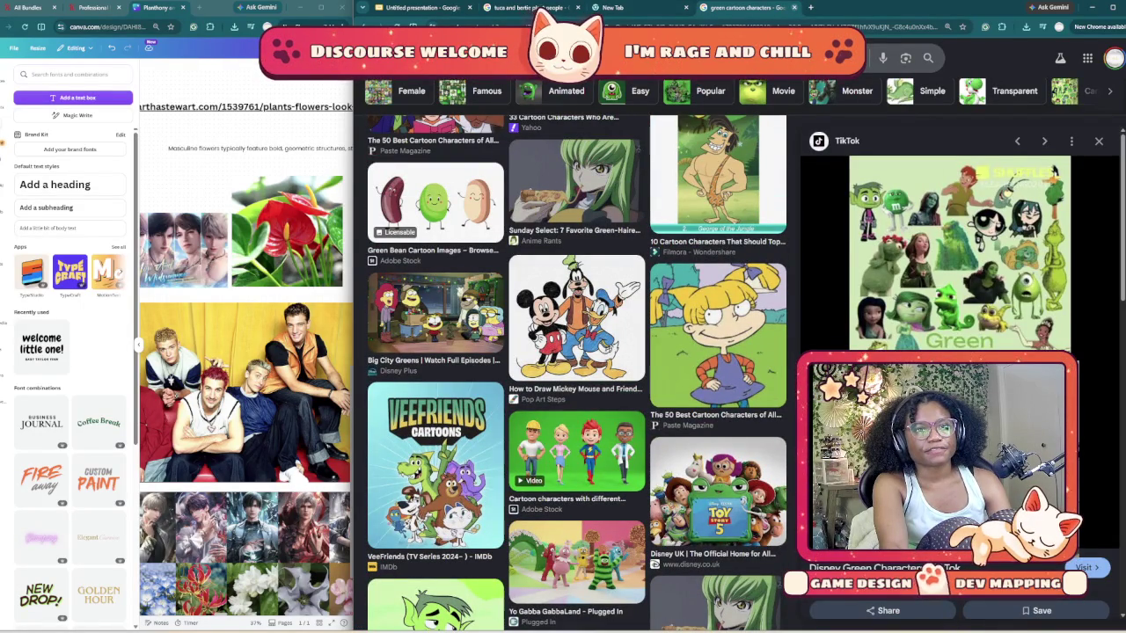
key("ctrl+w")
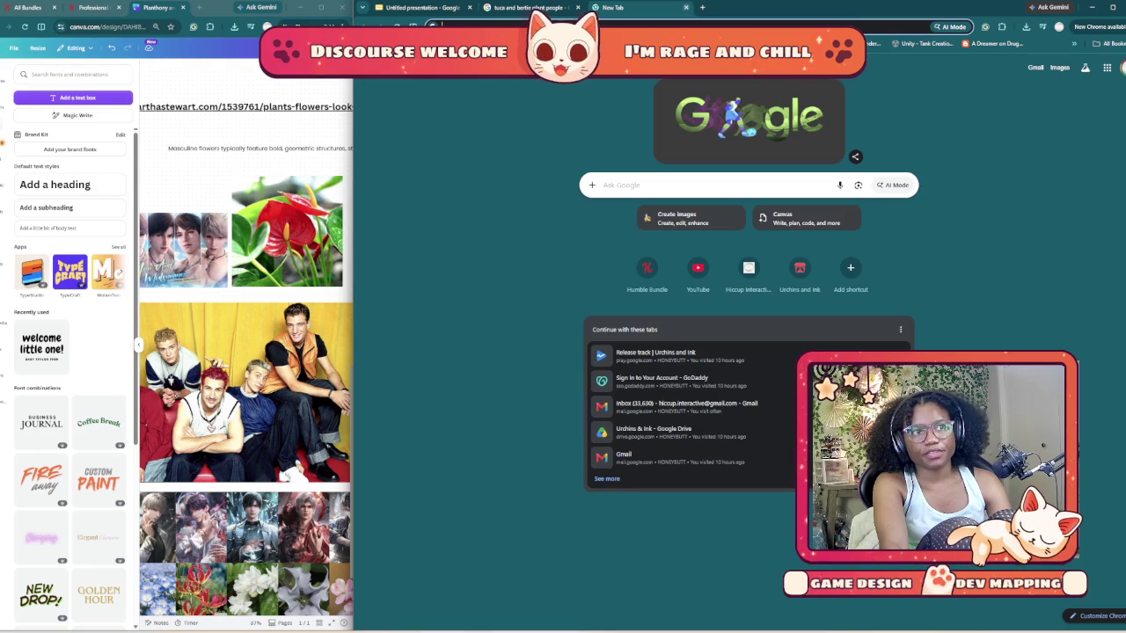
- Close the blank new tab, browse the Tuca & Bertie plant people images, then close that search
left_click(686, 7)
left_click(746, 308)
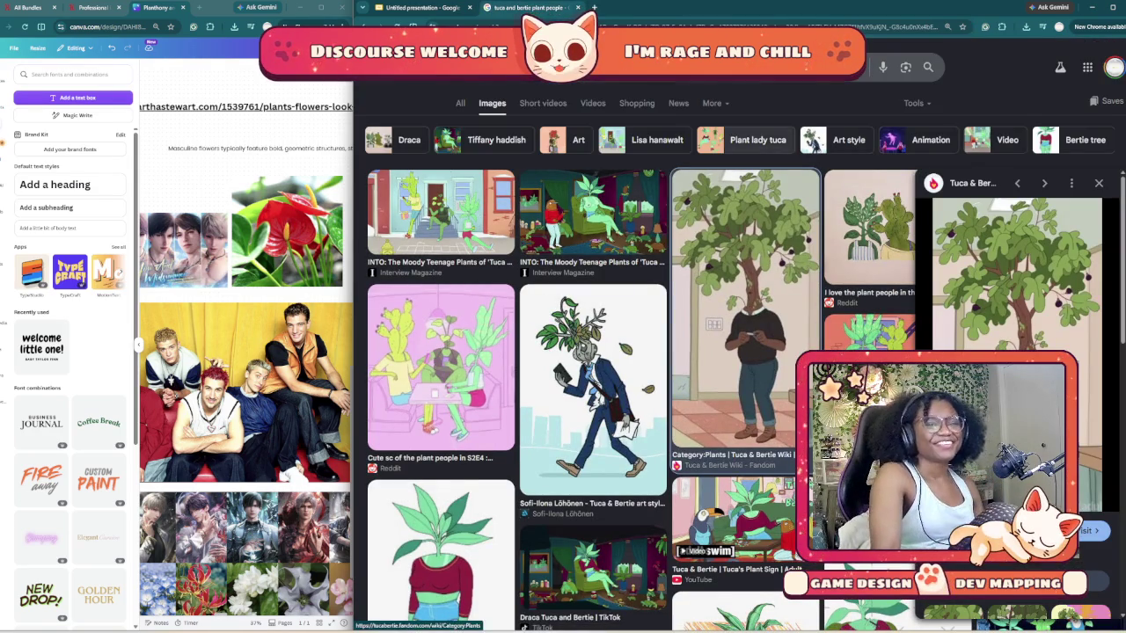
scroll(599, 352, "down", 5)
scroll(598, 352, "down", 3)
scroll(599, 352, "down", 3)
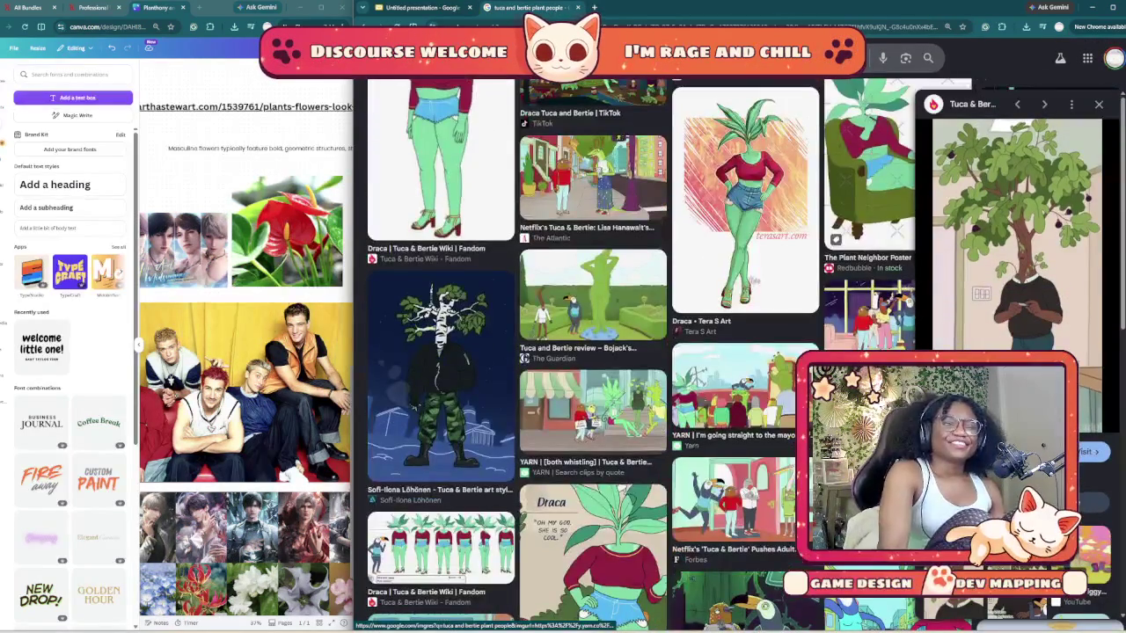
scroll(599, 352, "up", 1)
scroll(598, 352, "down", 2)
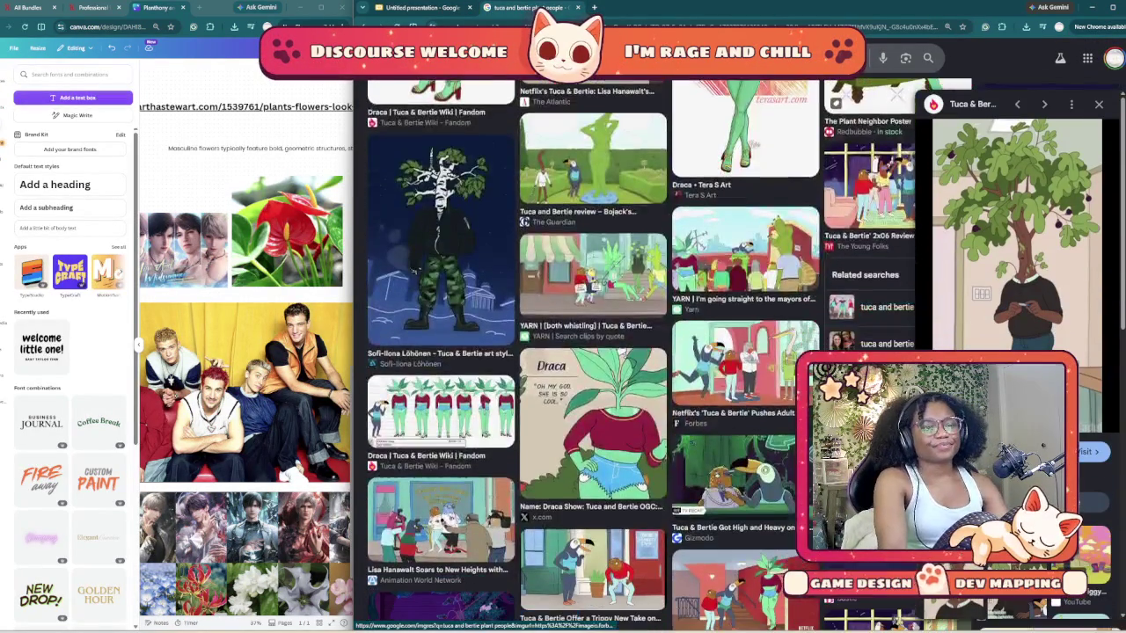
scroll(599, 352, "down", 3)
scroll(598, 351, "down", 2)
scroll(598, 352, "down", 2)
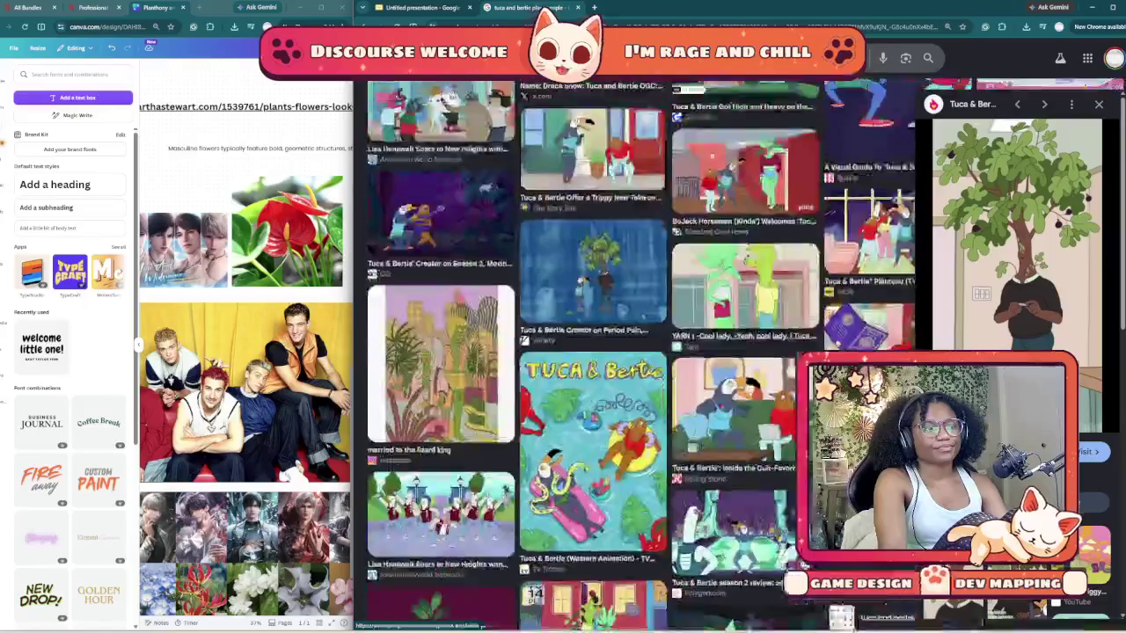
scroll(598, 352, "down", 3)
scroll(599, 352, "down", 1)
scroll(598, 352, "down", 3)
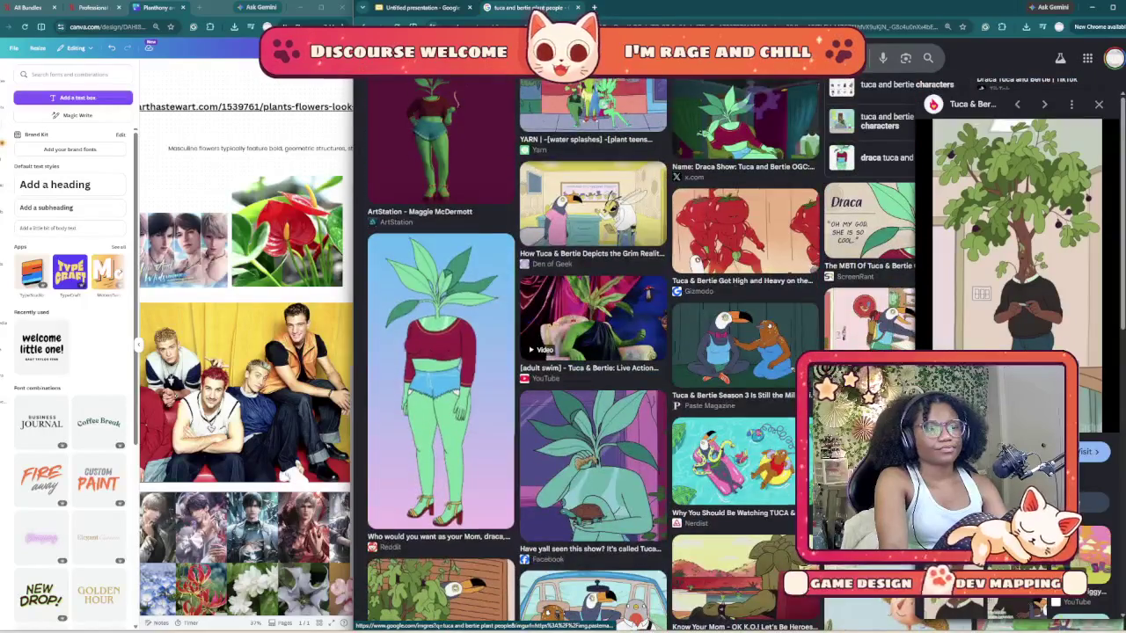
scroll(598, 352, "down", 3)
scroll(598, 352, "down", 3)
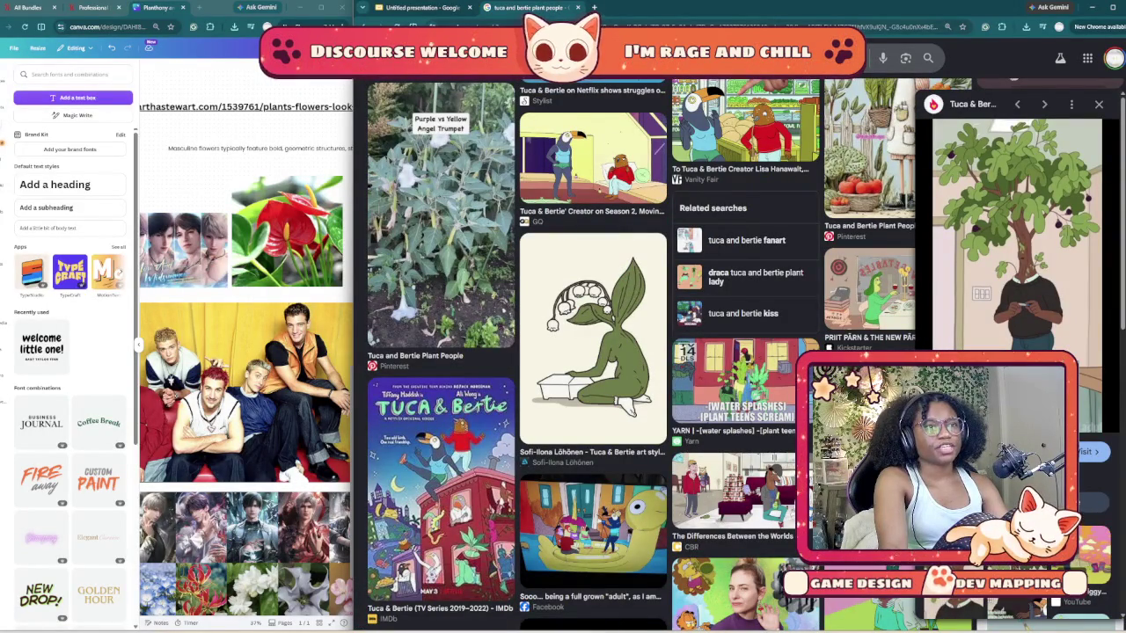
key("ctrl+w")
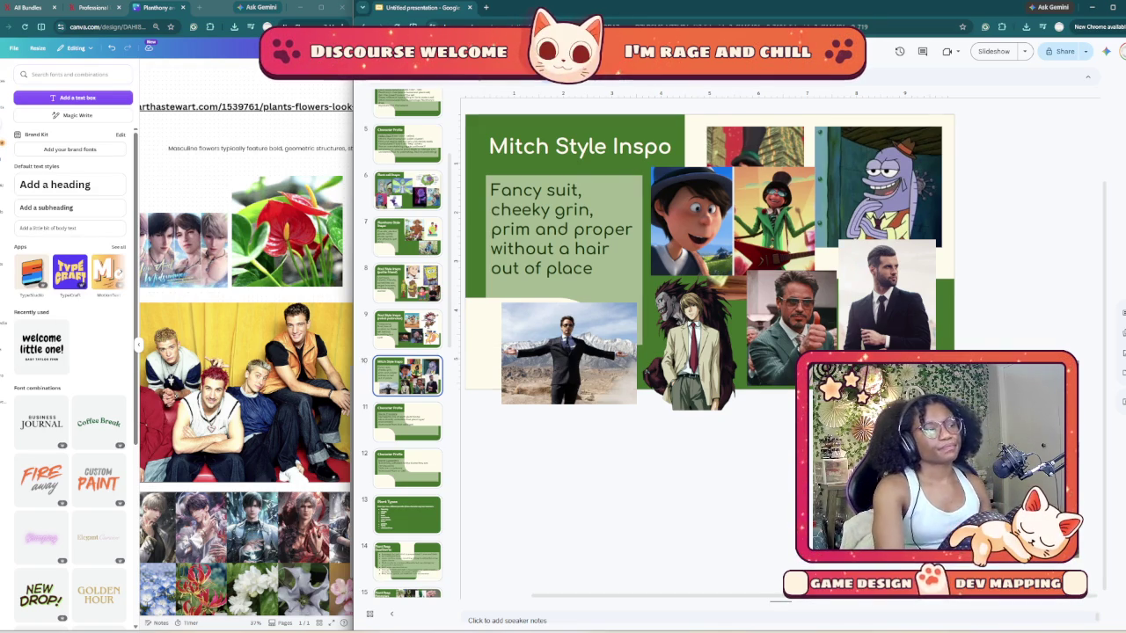
left_click(138, 348)
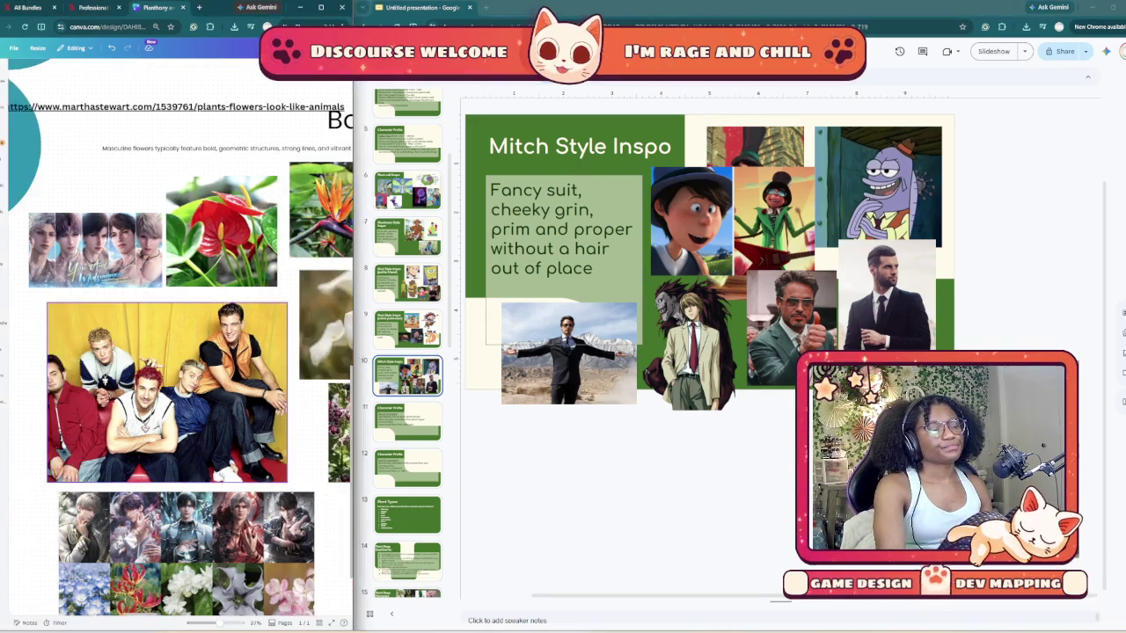
- Pan around the Canva board and select the teal flower shape
scroll(180, 334, "down", 2)
scroll(181, 334, "up", 2)
scroll(181, 334, "left", 2)
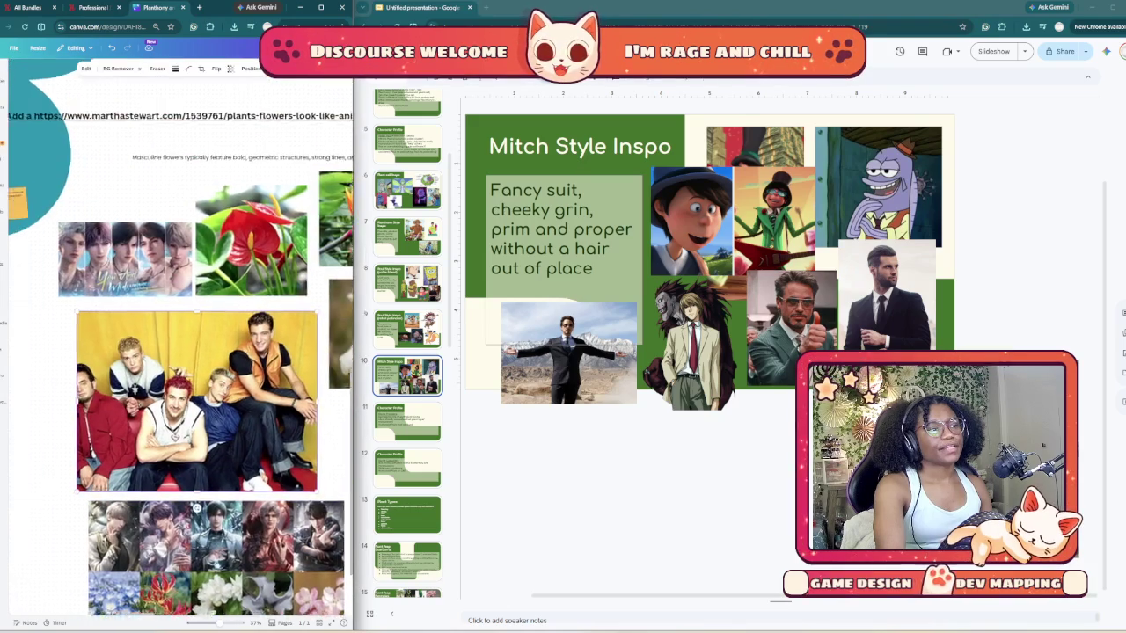
scroll(181, 334, "left", 3)
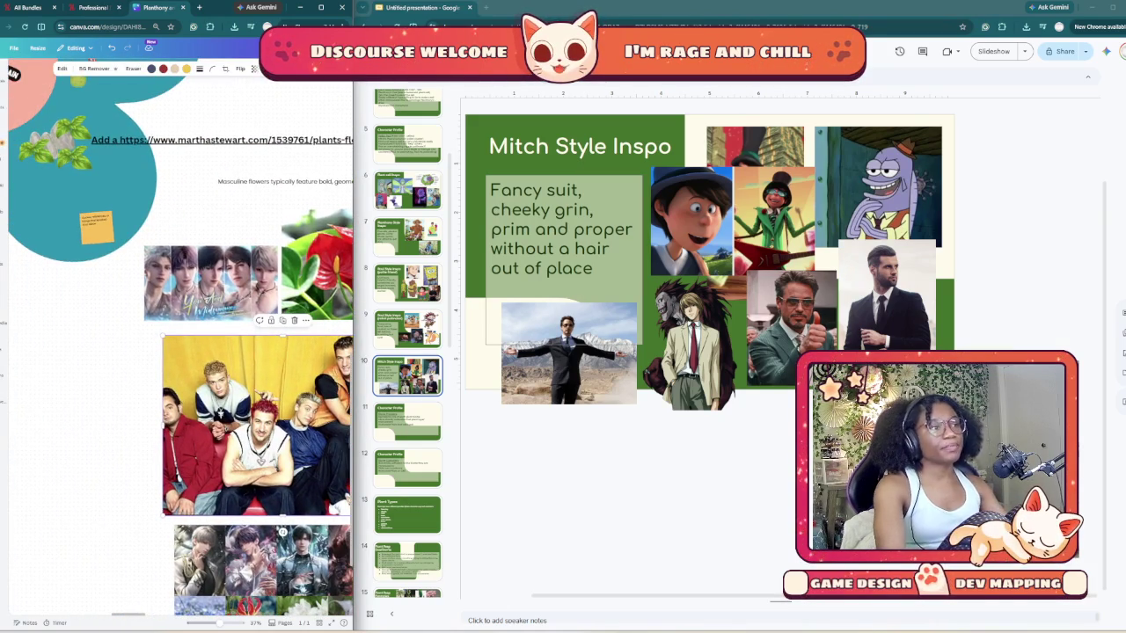
scroll(180, 334, "down", 5)
left_click(78, 246)
scroll(78, 246, "down", 1)
scroll(78, 247, "up", 1)
scroll(181, 351, "up", 2)
scroll(181, 352, "up", 3)
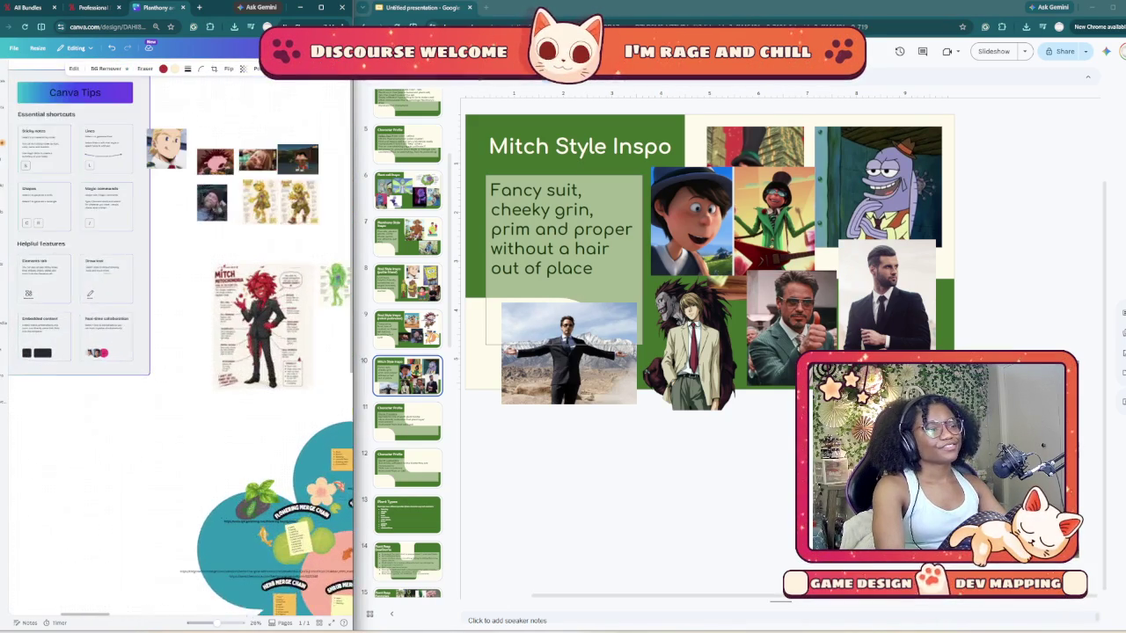
- Select the Planthony Base note and pan right to the Biomes/Regions and Plant Types lists
scroll(122, 238, "right", 3)
scroll(122, 238, "down", 5)
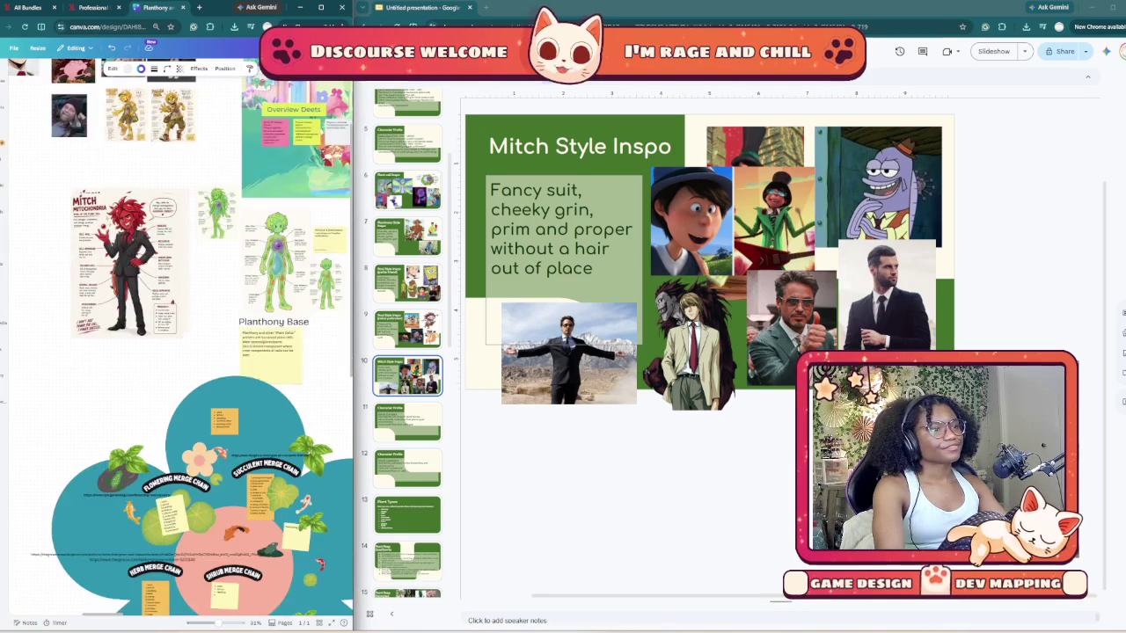
left_click(122, 240)
scroll(123, 241, "right", 3)
scroll(122, 240, "down", 1)
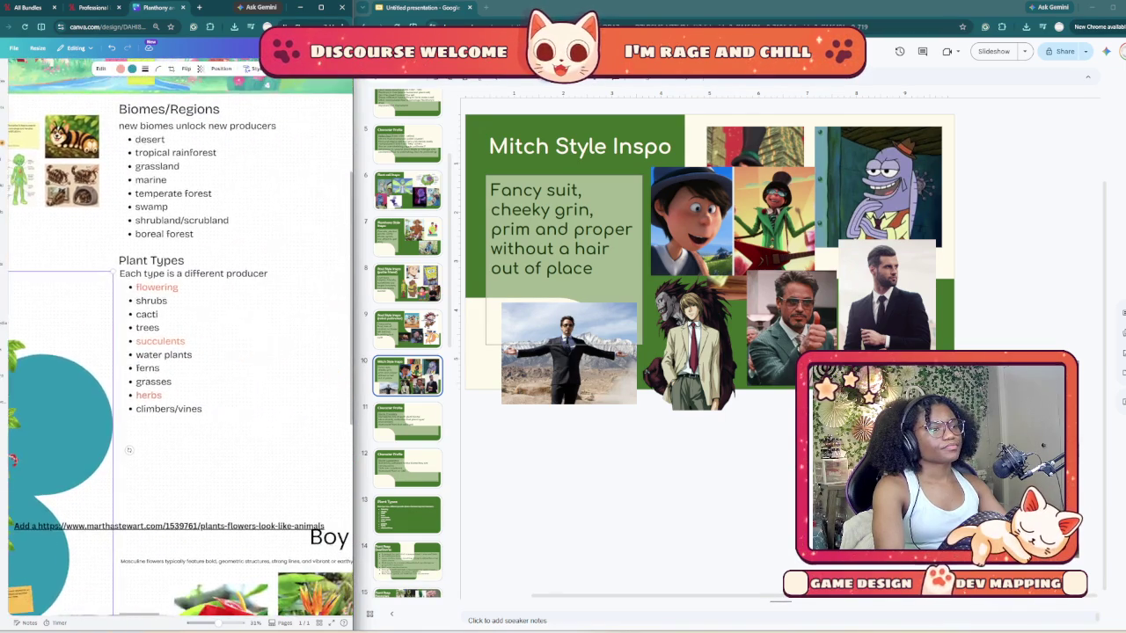
scroll(122, 240, "up", 3)
scroll(122, 240, "right", 3)
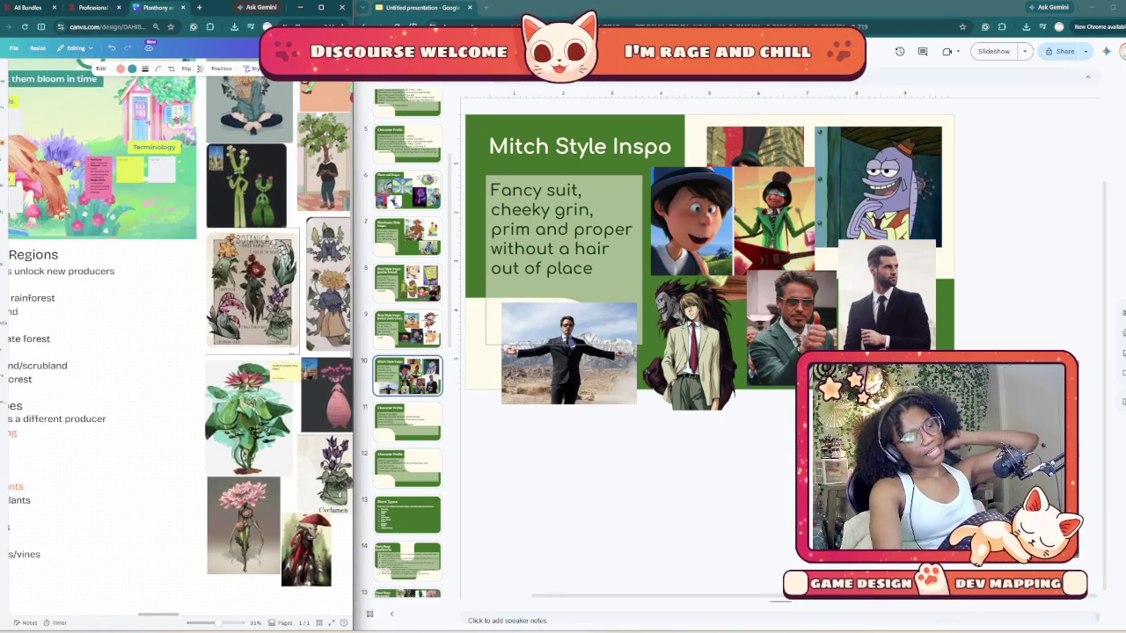
scroll(123, 240, "left", 3)
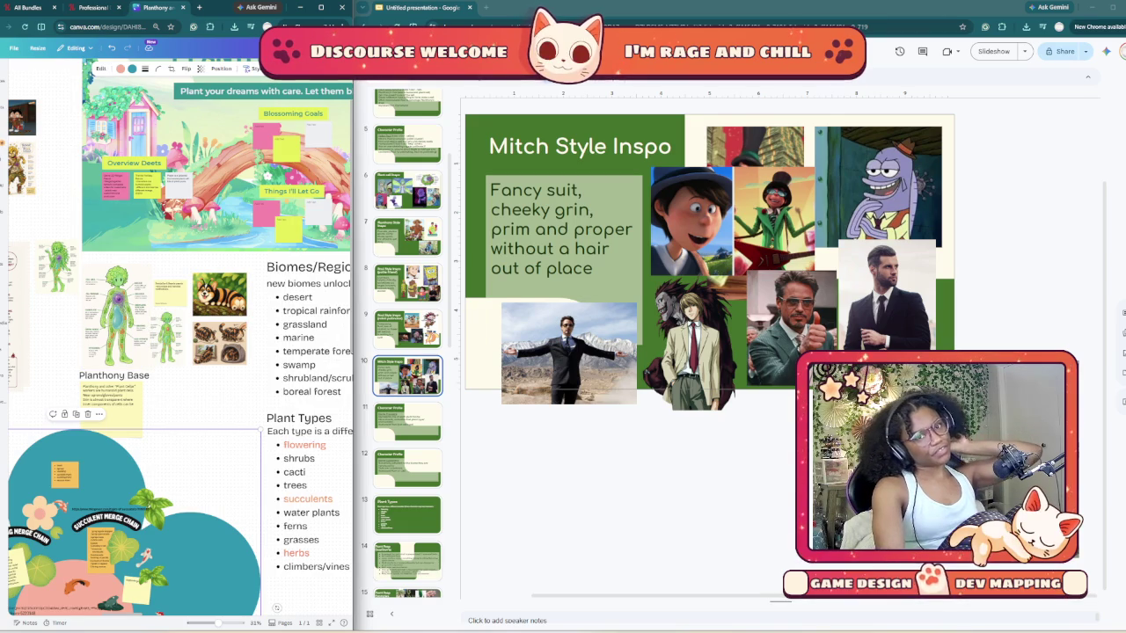
scroll(181, 338, "right", 2)
scroll(180, 338, "right", 1)
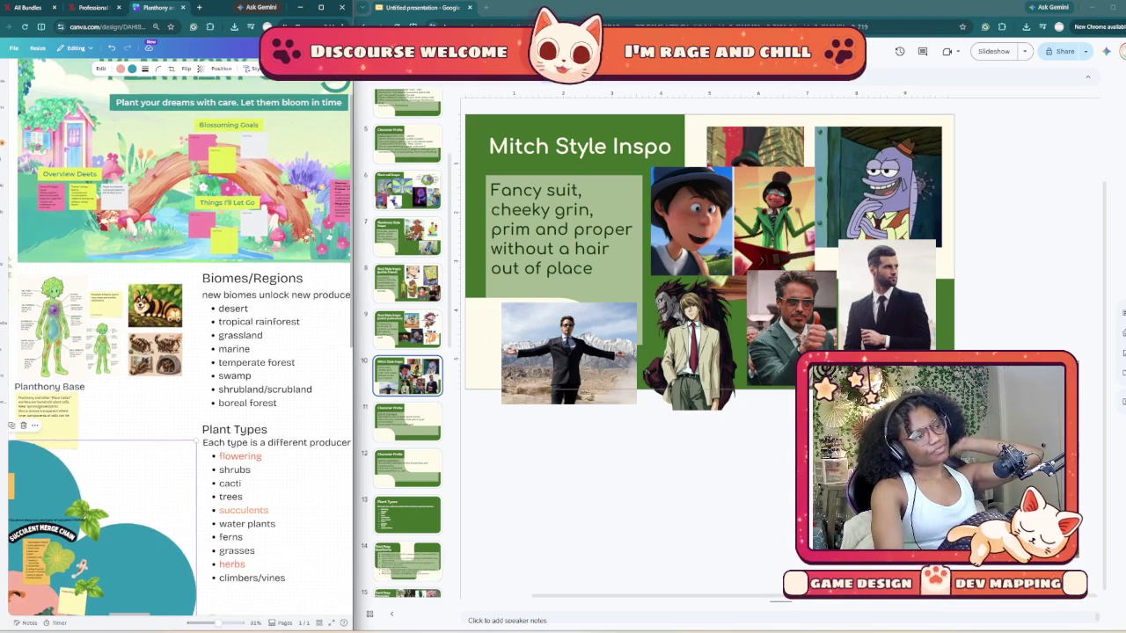